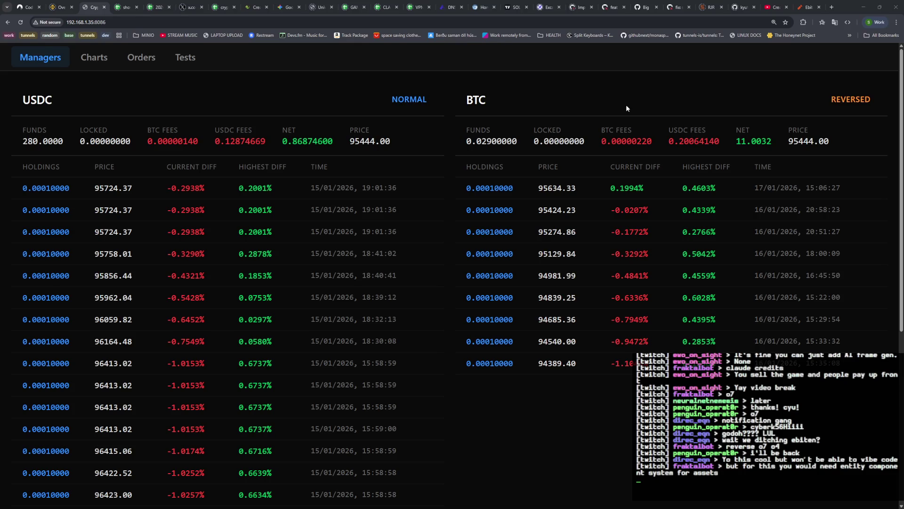
Switch to the Zellij terminal and greatly enlarge the OpenCode pane's font.
{"action": "key", "text": "alt+Tab"}
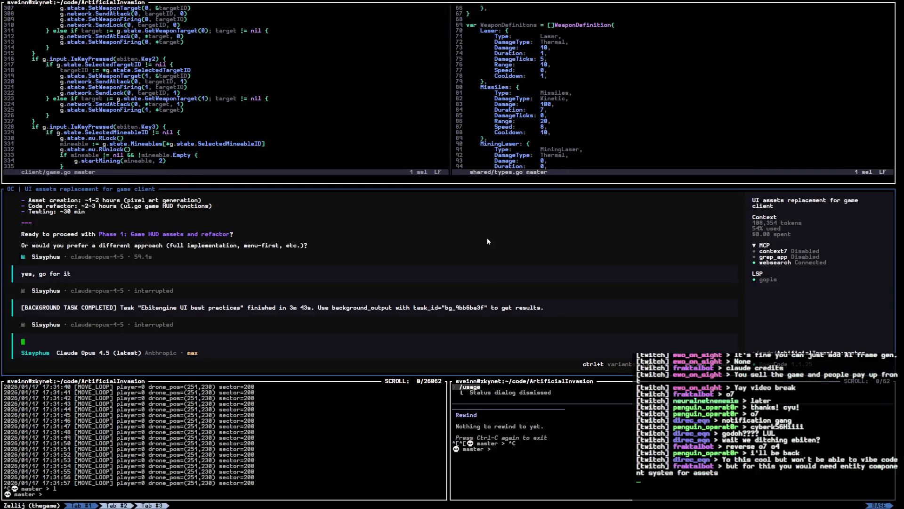
{"action": "left_click", "coordinate": [488, 239]}
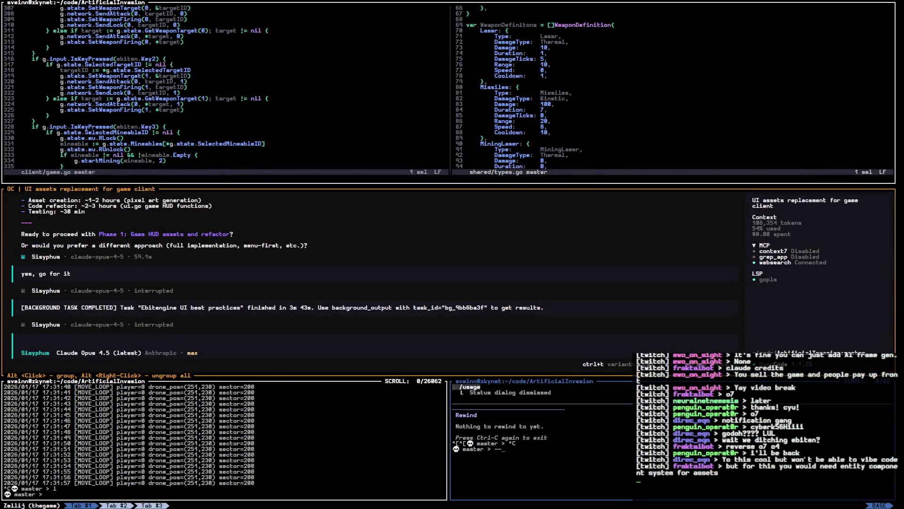
{"action": "key", "text": "ctrl+plus"}
{"action": "key", "text": "ctrl+plus"}
{"action": "key", "text": "ctrl+plus"}
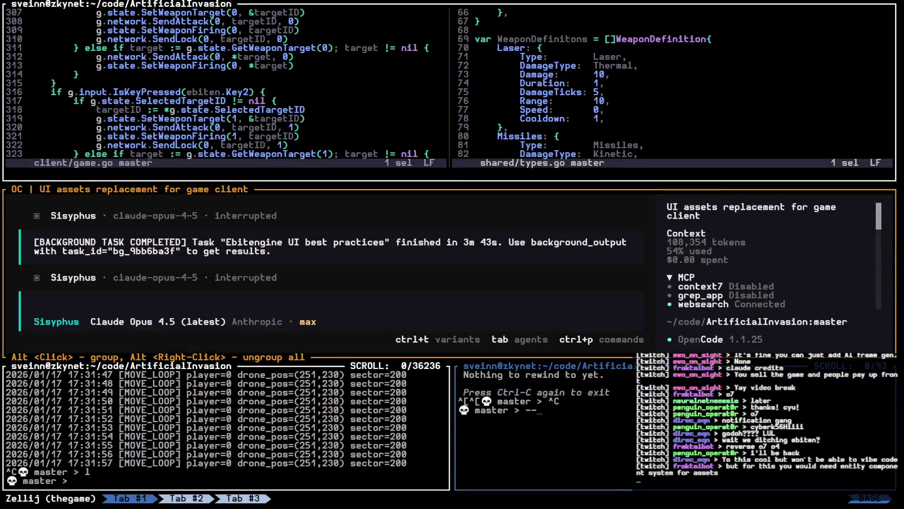
Launch the assistant with lm, check its /usage limits, quit it, and return to the browser.
{"action": "type", "text": "lm"}
{"action": "key", "text": "Return"}
{"action": "type", "text": "/usage"}
{"action": "key", "text": "Return"}
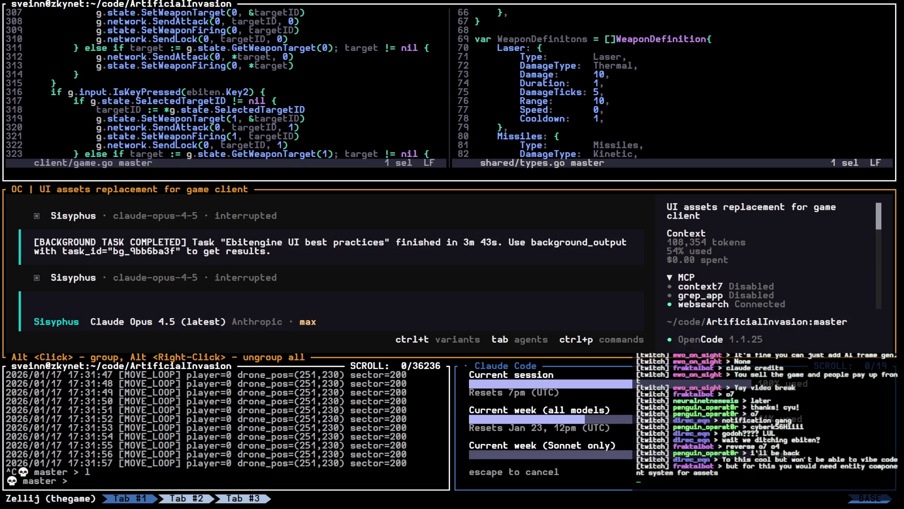
{"action": "key", "text": "Escape"}
{"action": "key", "text": "Escape"}
{"action": "key", "text": "ctrl+c"}
{"action": "key", "text": "ctrl+c"}
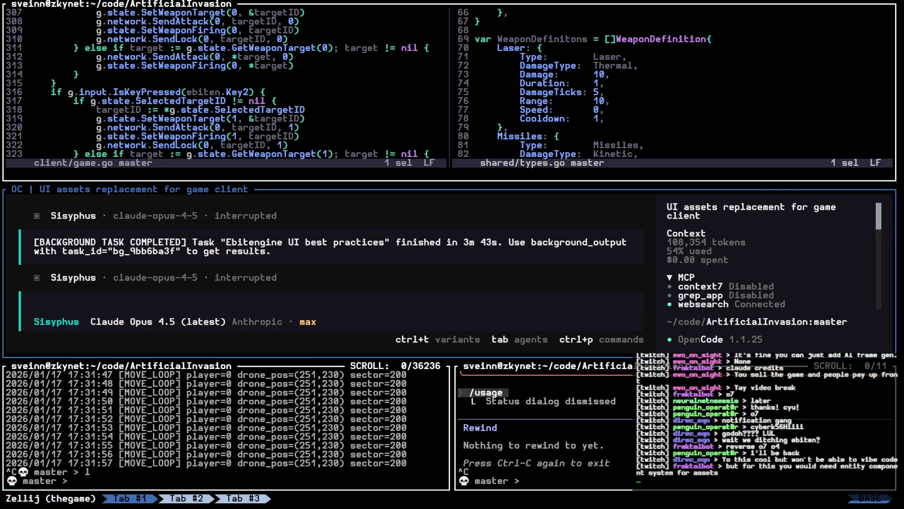
{"action": "key", "text": "alt+Tab"}
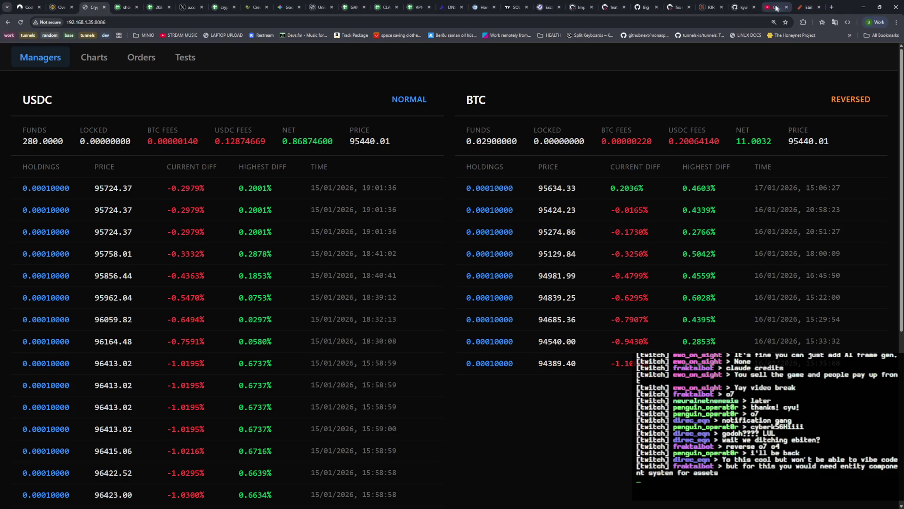
Open the YouTube home page in a new tab beside the Ebitengine tutorial and focus its search box.
{"action": "left_click", "coordinate": [777, 9]}
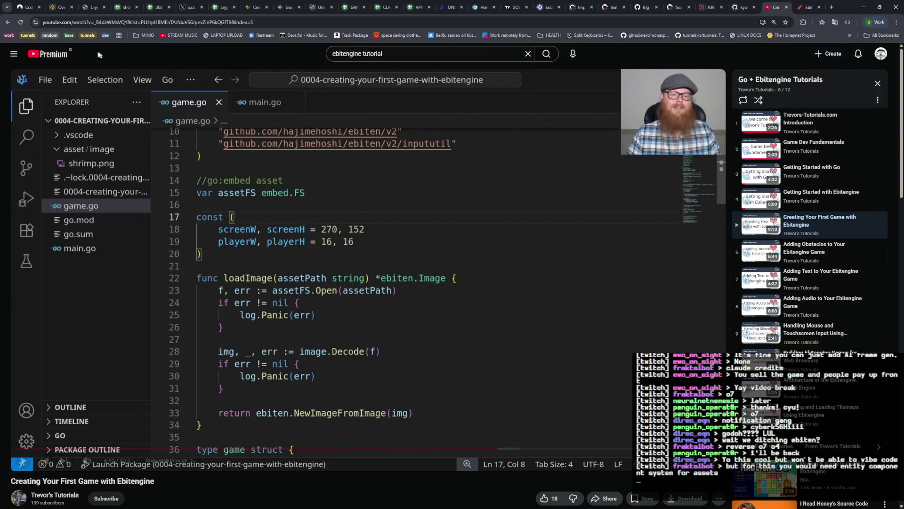
{"action": "middle_click", "coordinate": [57, 55]}
{"action": "left_click", "coordinate": [778, 7]}
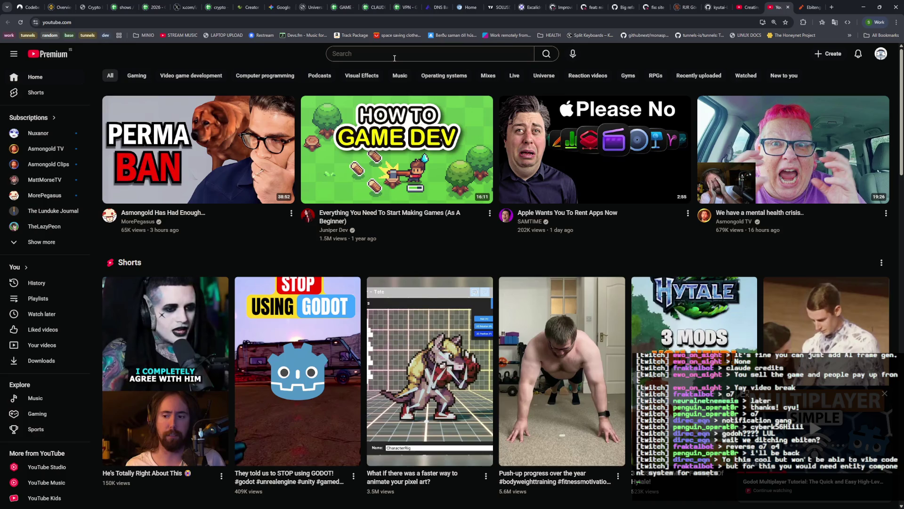
{"action": "left_click", "coordinate": [395, 53]}
Search YouTube for 'ebit engine high quality graphics' and browse the results.
{"action": "type", "text": "ebit engine high "}
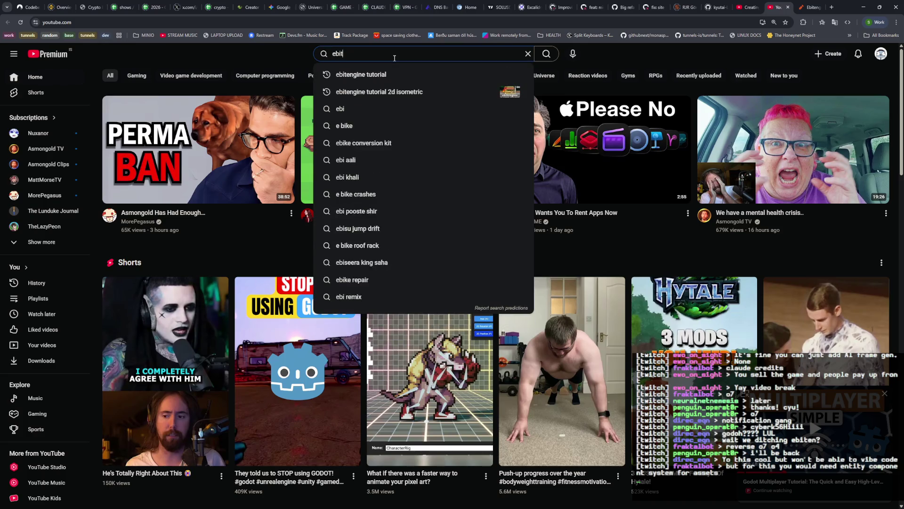
{"action": "type", "text": "quality graphic"}
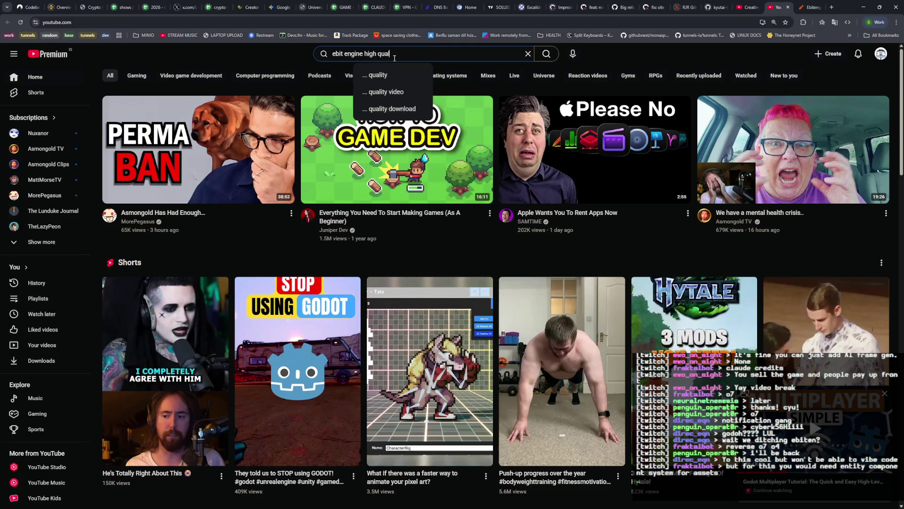
{"action": "type", "text": "s"}
{"action": "key", "text": "Return"}
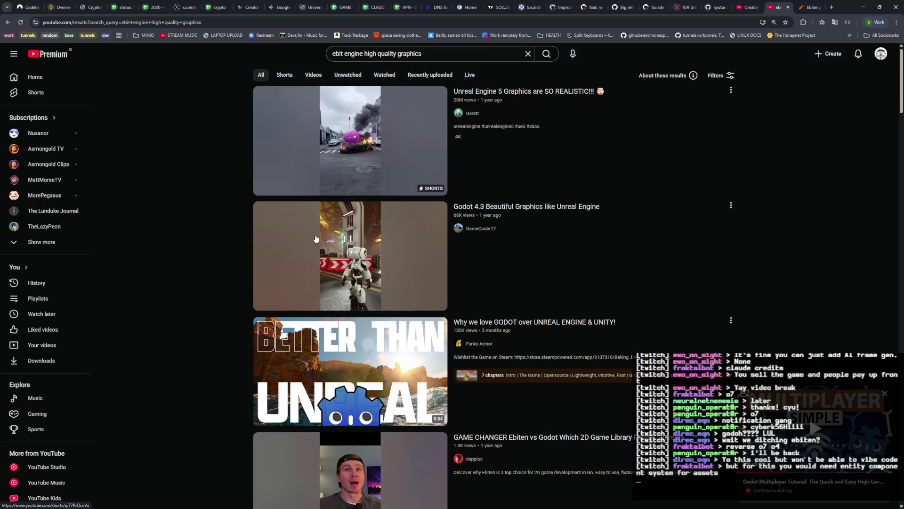
{"action": "scroll", "coordinate": [319, 250], "scroll_direction": "down", "scroll_amount": 4}
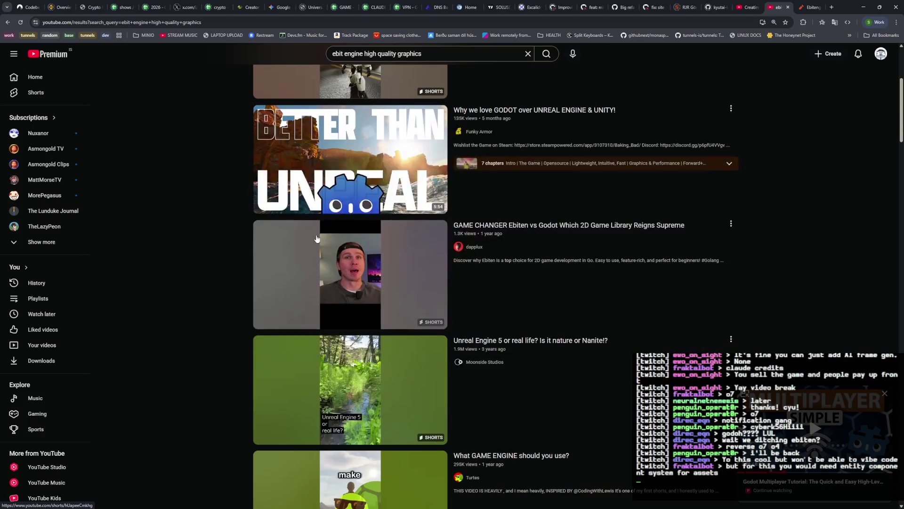
{"action": "mouse_move", "coordinate": [322, 256]}
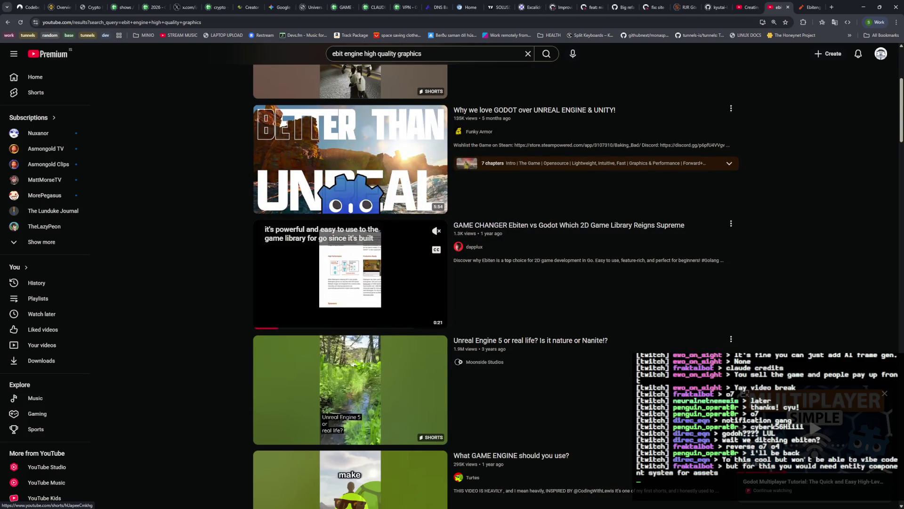
{"action": "scroll", "coordinate": [376, 233], "scroll_direction": "up", "scroll_amount": 4}
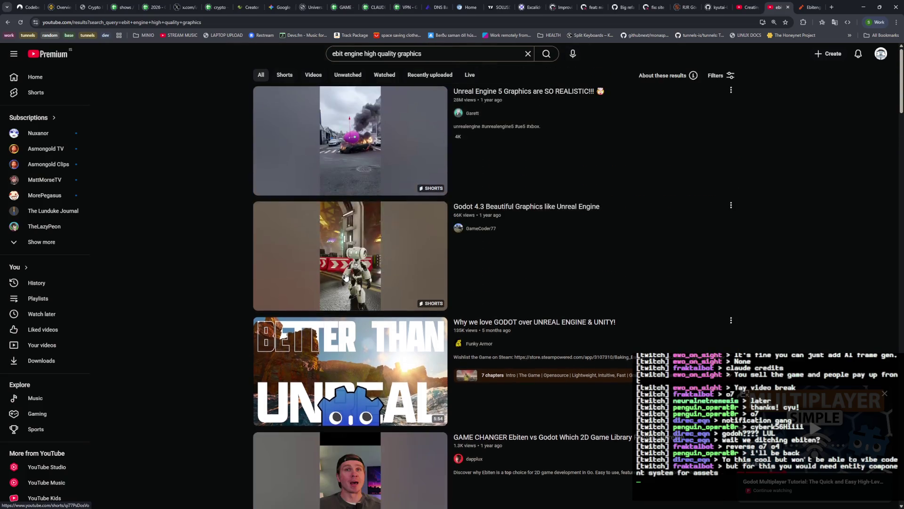
{"action": "triple_click", "coordinate": [323, 56]}
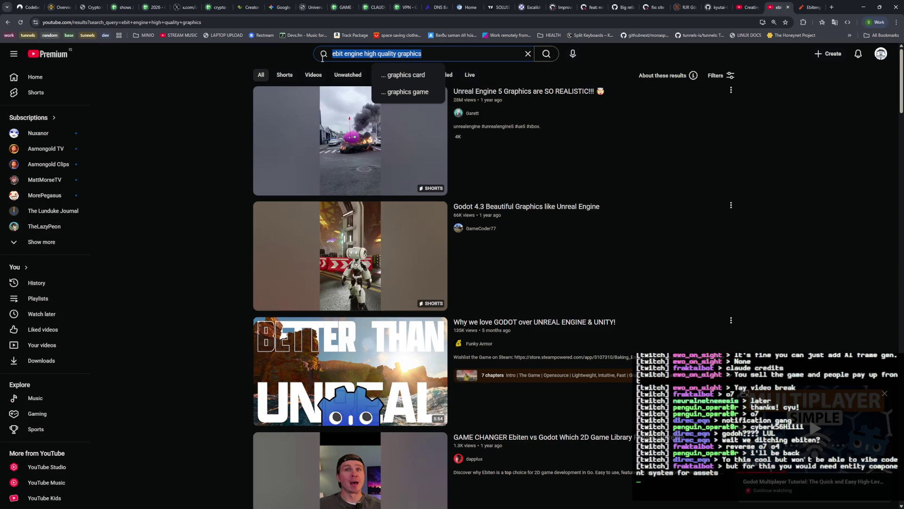
Load the Ebitengine website (typed 'ebiten') in a new tab.
{"action": "key", "text": "ctrl+t"}
{"action": "type", "text": "ebiten"}
{"action": "key", "text": "Return"}
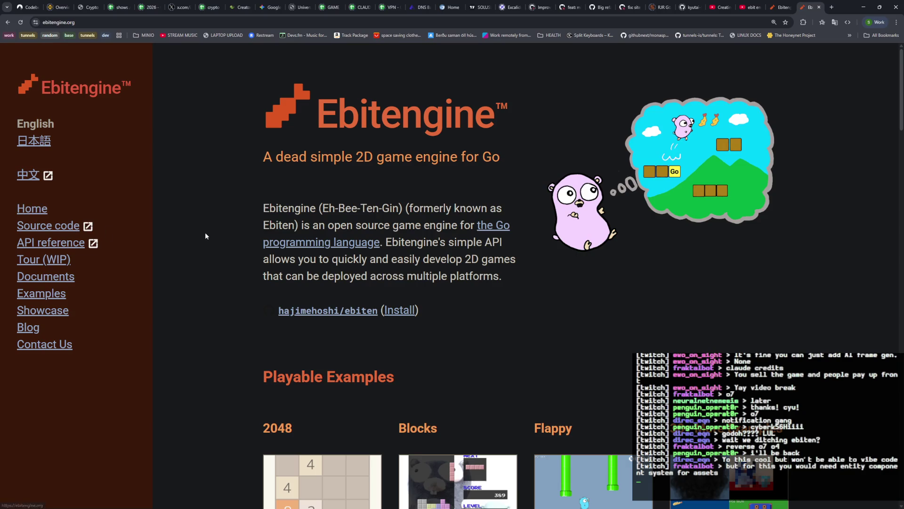
Open the Ebitengine Showcase page and scroll down through its list of games.
{"action": "scroll", "coordinate": [240, 235], "scroll_direction": "down", "scroll_amount": 4}
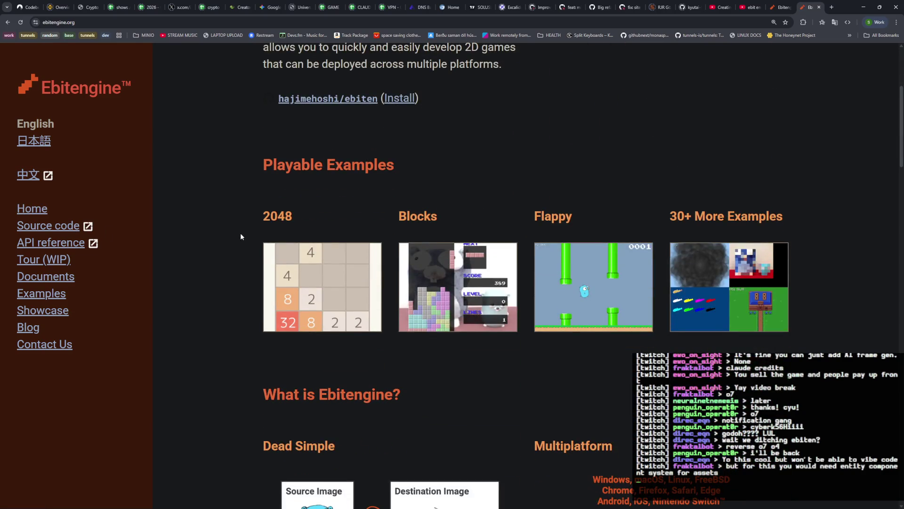
{"action": "left_click", "coordinate": [38, 311]}
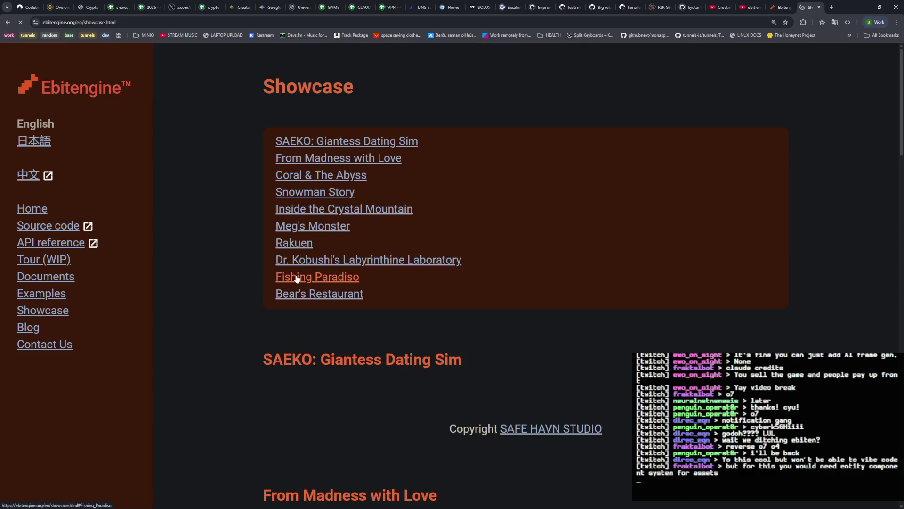
{"action": "scroll", "coordinate": [359, 271], "scroll_direction": "down", "scroll_amount": 5}
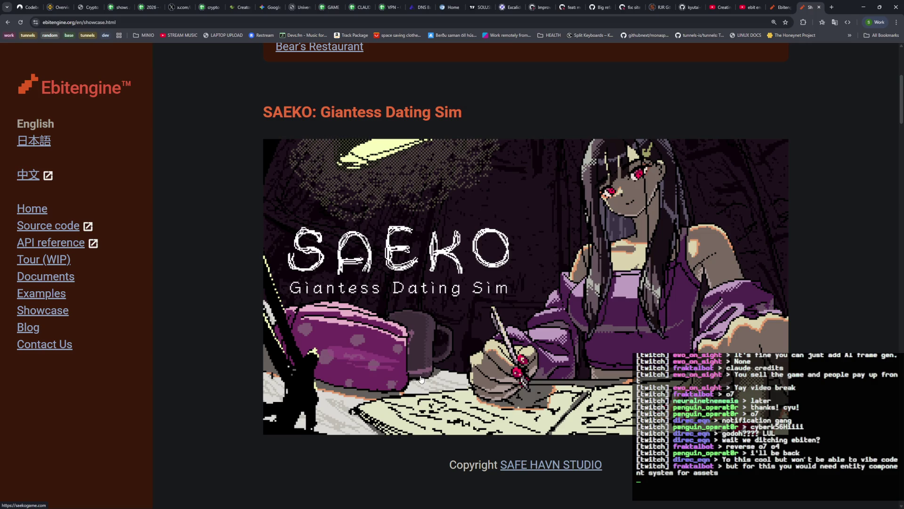
{"action": "scroll", "coordinate": [424, 376], "scroll_direction": "down", "scroll_amount": 5}
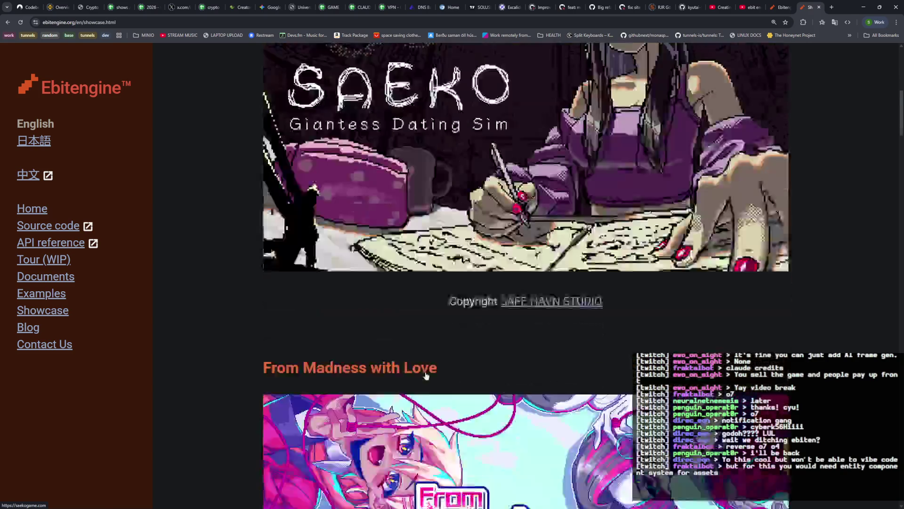
{"action": "scroll", "coordinate": [425, 375], "scroll_direction": "down", "scroll_amount": 4}
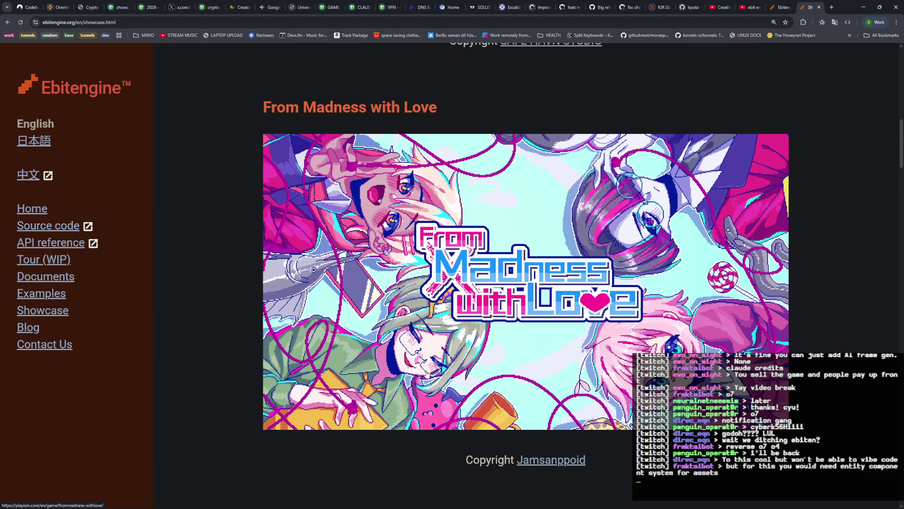
{"action": "scroll", "coordinate": [427, 372], "scroll_direction": "down", "scroll_amount": 8}
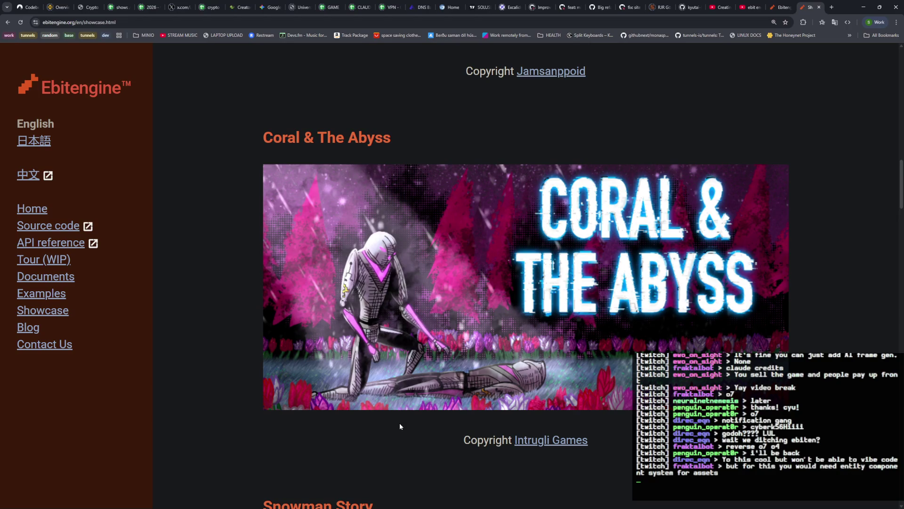
{"action": "scroll", "coordinate": [399, 424], "scroll_direction": "down", "scroll_amount": 8}
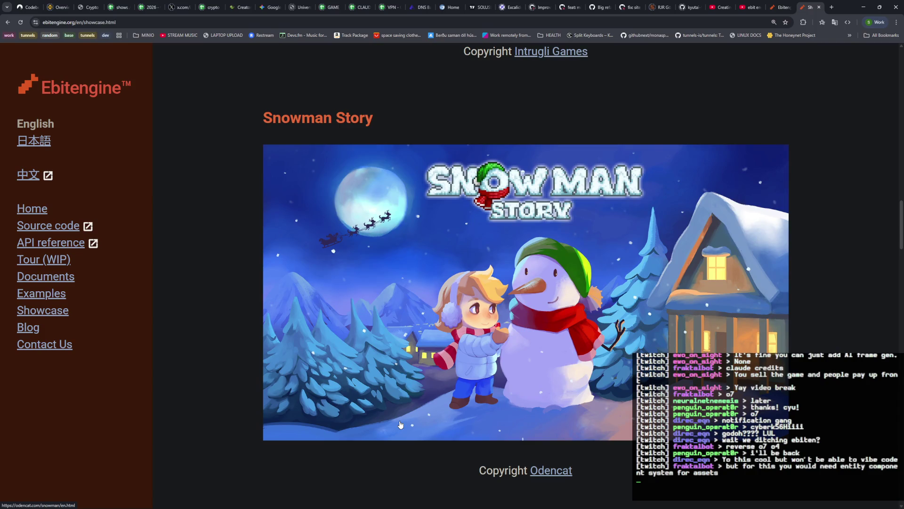
{"action": "scroll", "coordinate": [401, 424], "scroll_direction": "down", "scroll_amount": 8}
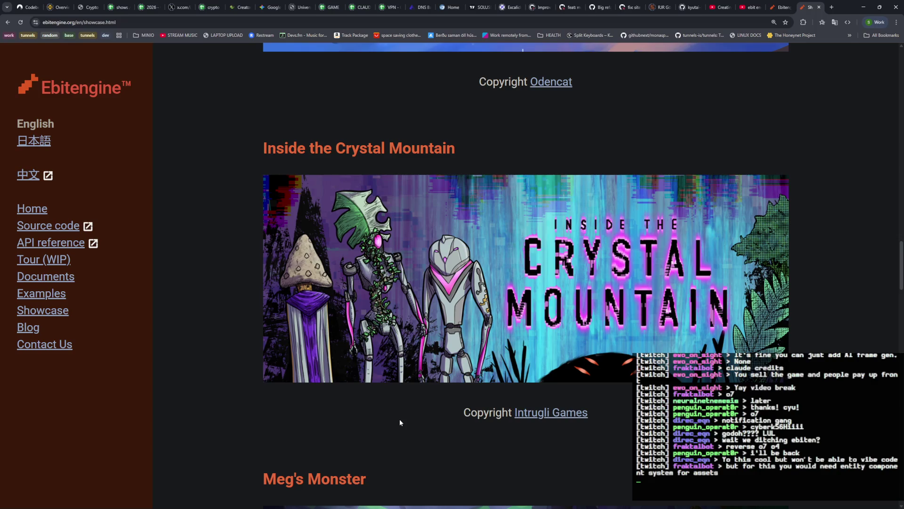
{"action": "scroll", "coordinate": [400, 420], "scroll_direction": "down", "scroll_amount": 8}
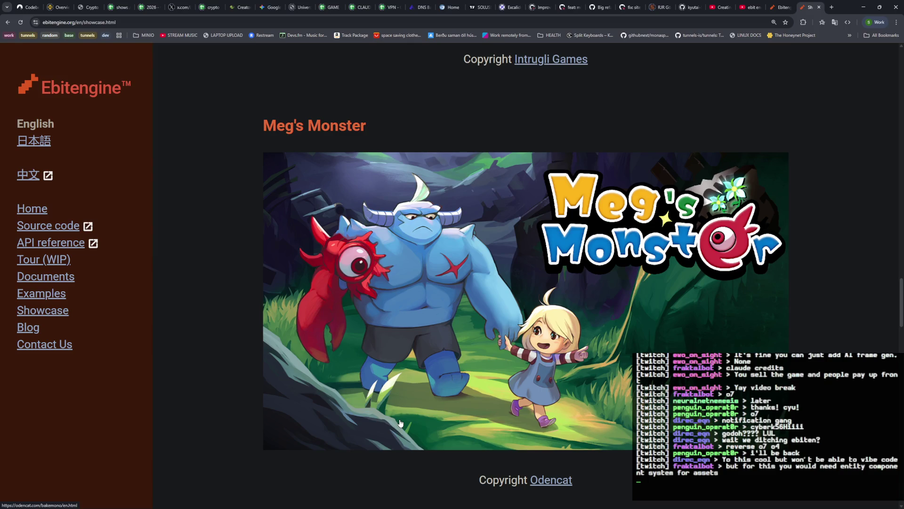
{"action": "scroll", "coordinate": [400, 423], "scroll_direction": "down", "scroll_amount": 9}
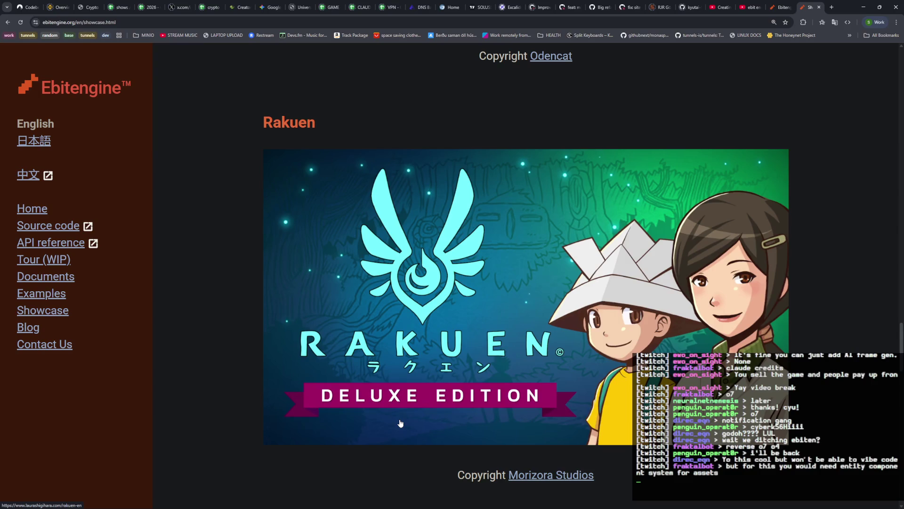
{"action": "scroll", "coordinate": [400, 423], "scroll_direction": "down", "scroll_amount": 8}
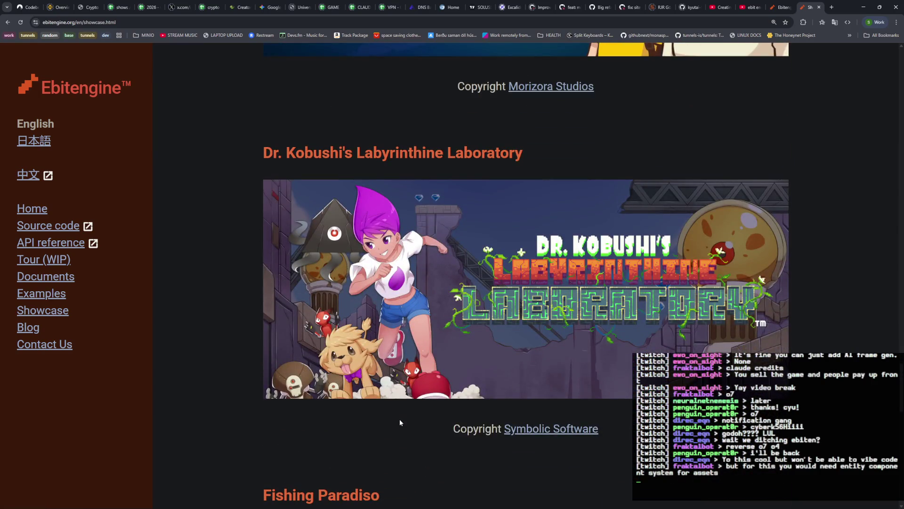
{"action": "scroll", "coordinate": [399, 423], "scroll_direction": "down", "scroll_amount": 7}
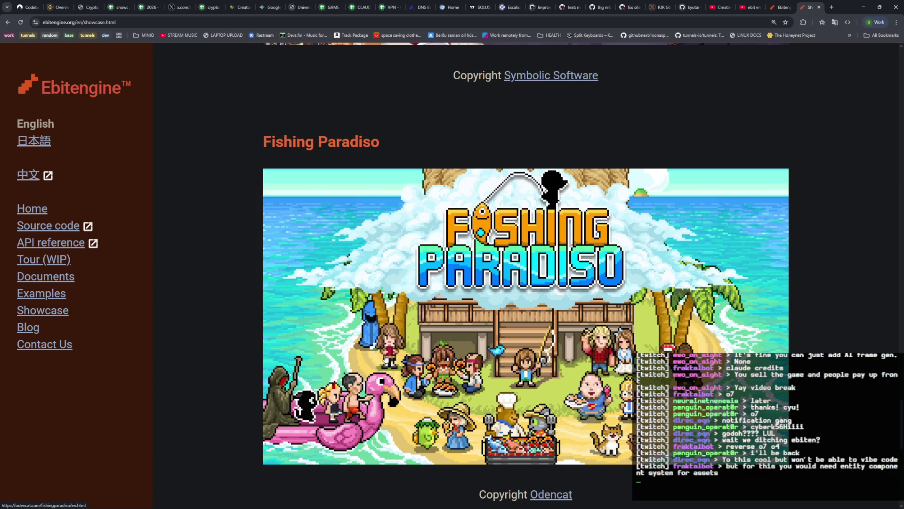
{"action": "scroll", "coordinate": [421, 374], "scroll_direction": "down", "scroll_amount": 10}
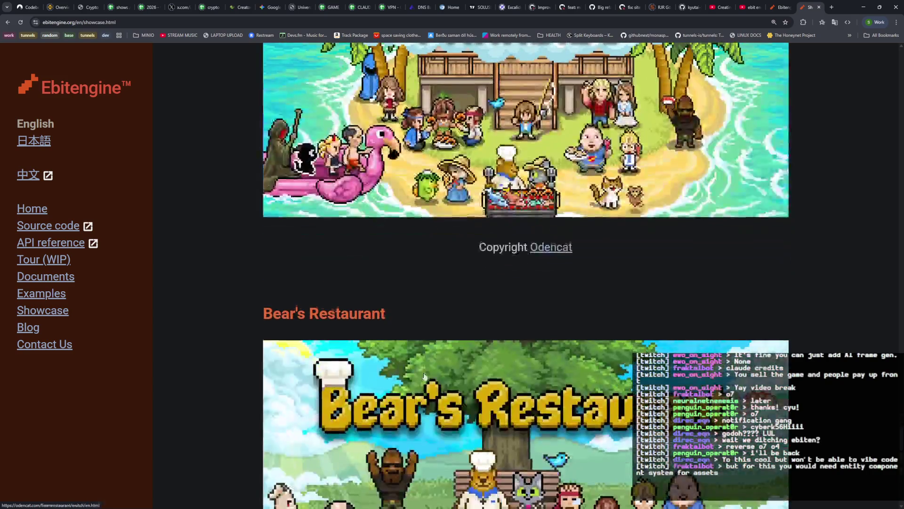
{"action": "scroll", "coordinate": [425, 377], "scroll_direction": "up", "scroll_amount": 7}
{"action": "scroll", "coordinate": [425, 377], "scroll_direction": "down", "scroll_amount": 20}
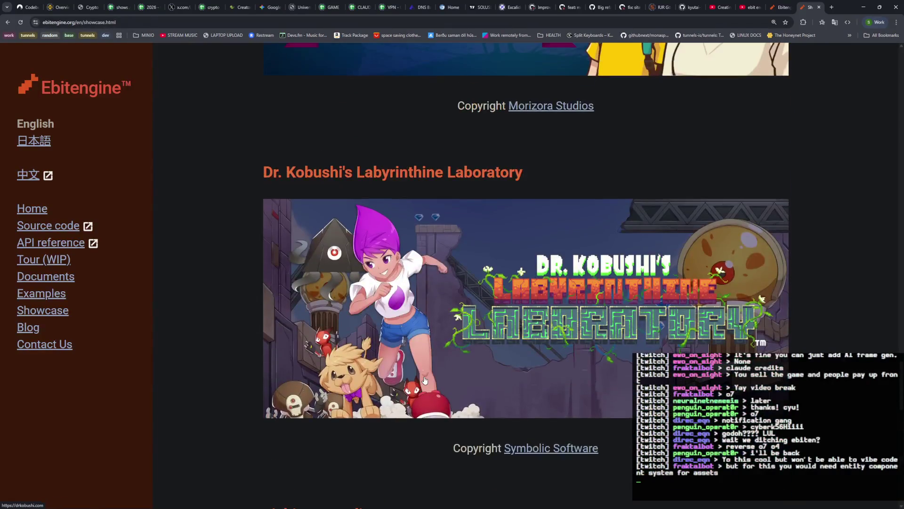
{"action": "left_click", "coordinate": [428, 380]}
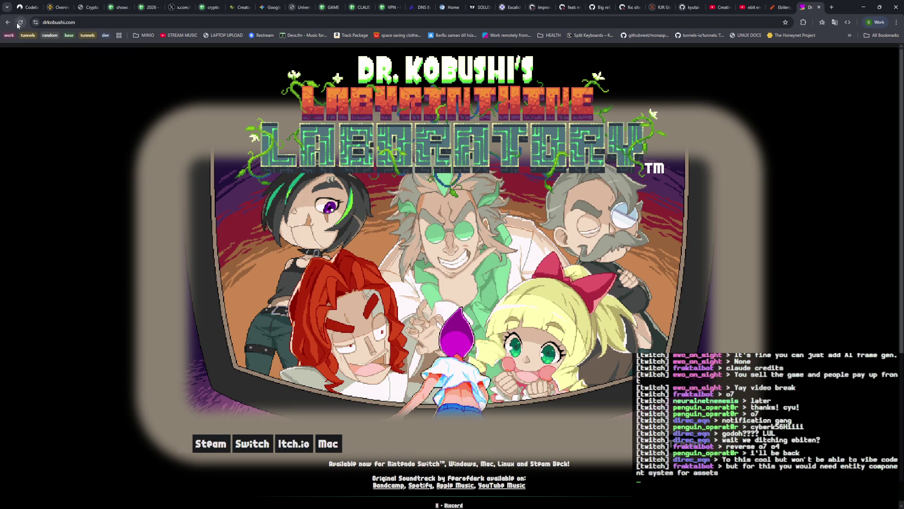
Return to the Ebitengine showcase and open the Coral & The Abyss game page.
{"action": "key", "text": "alt+Left"}
{"action": "scroll", "coordinate": [386, 229], "scroll_direction": "up", "scroll_amount": 5}
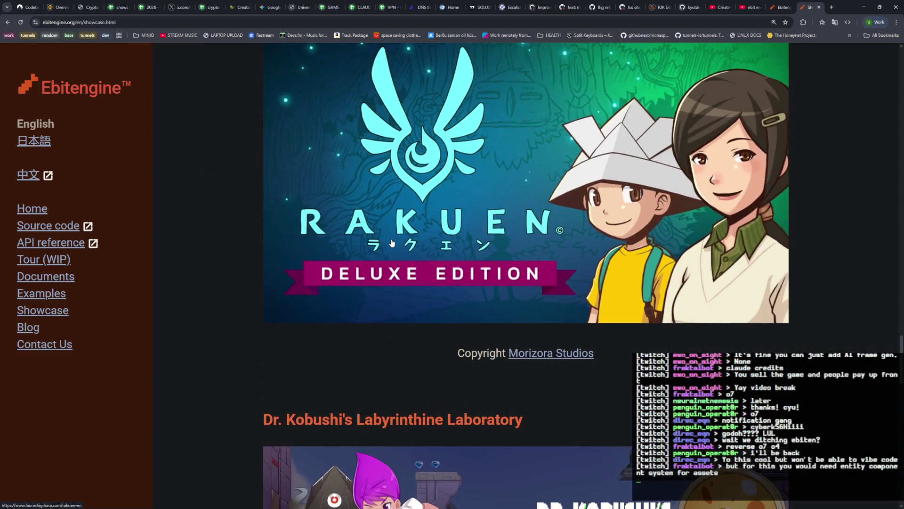
{"action": "scroll", "coordinate": [423, 267], "scroll_direction": "up", "scroll_amount": 5}
{"action": "scroll", "coordinate": [424, 268], "scroll_direction": "up", "scroll_amount": 4}
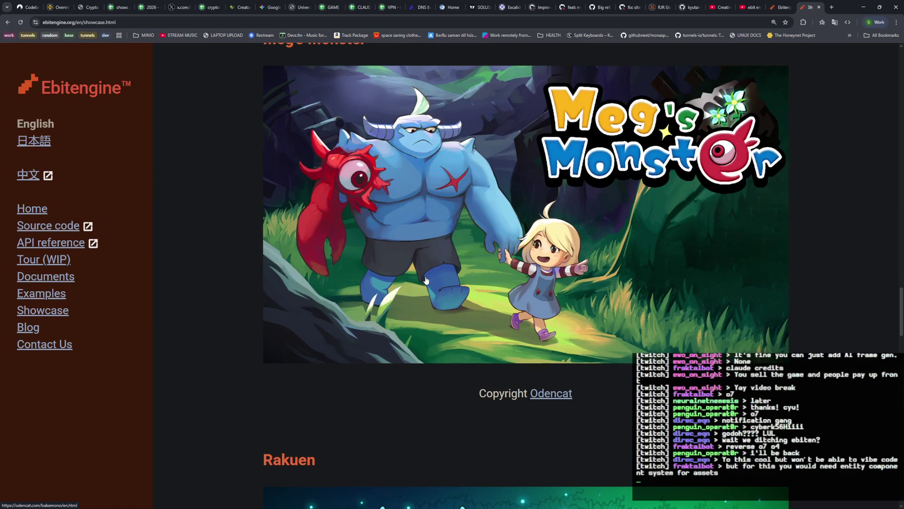
{"action": "scroll", "coordinate": [429, 287], "scroll_direction": "up", "scroll_amount": 9}
{"action": "scroll", "coordinate": [431, 291], "scroll_direction": "up", "scroll_amount": 12}
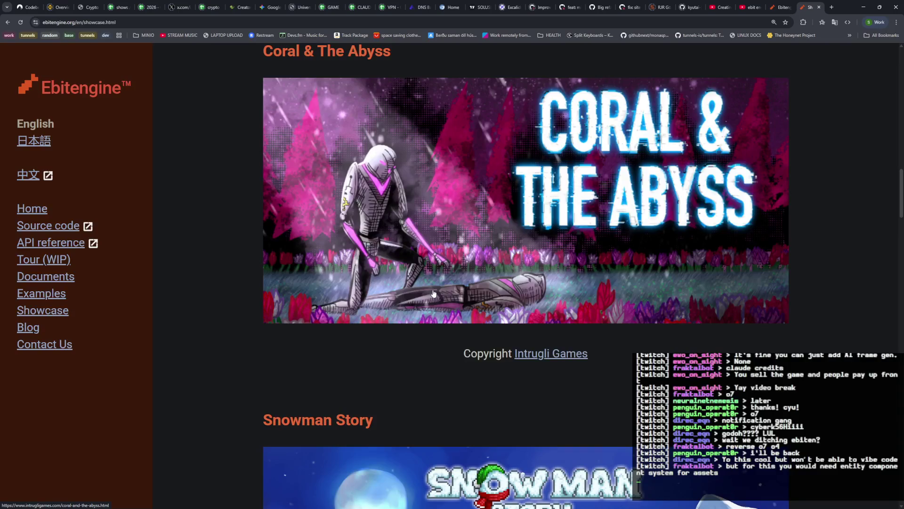
{"action": "left_click", "coordinate": [433, 293]}
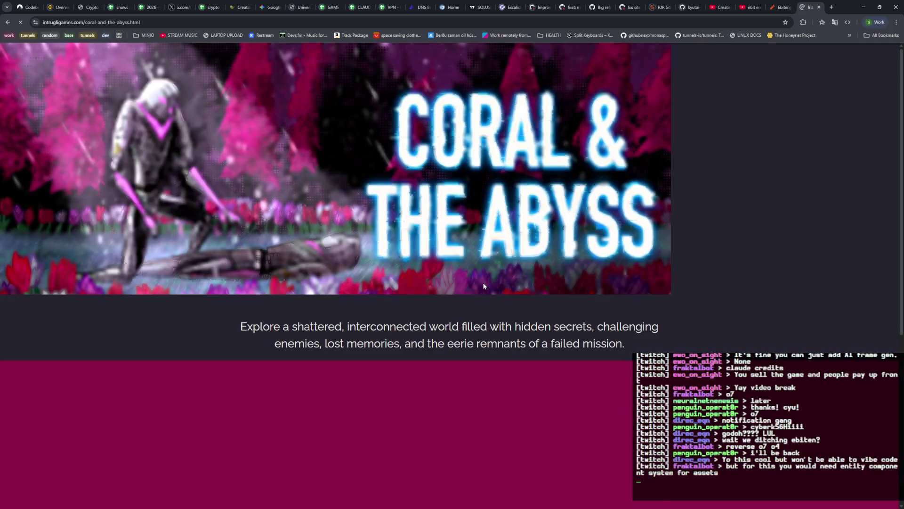
Watch the Coral & The Abyss trailer in fullscreen, then exit fullscreen.
{"action": "scroll", "coordinate": [434, 281], "scroll_direction": "down", "scroll_amount": 6}
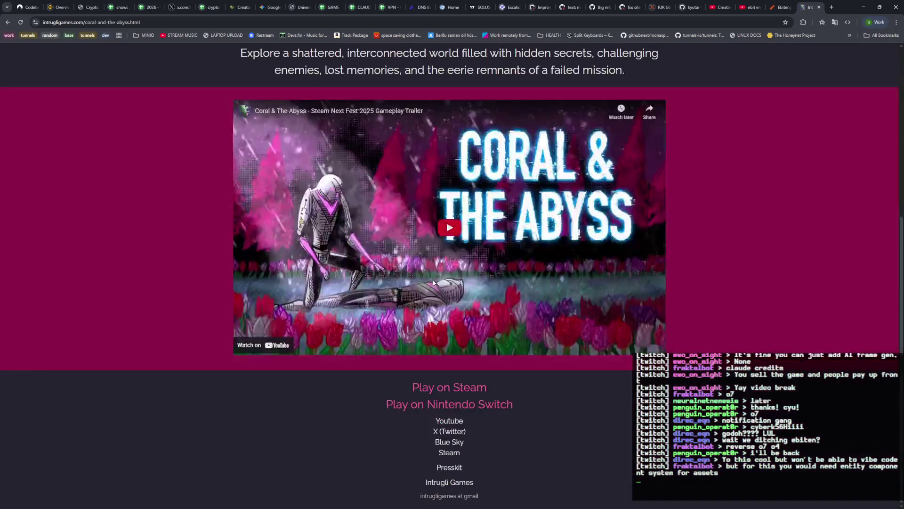
{"action": "left_click", "coordinate": [442, 255]}
{"action": "left_click", "coordinate": [655, 348]}
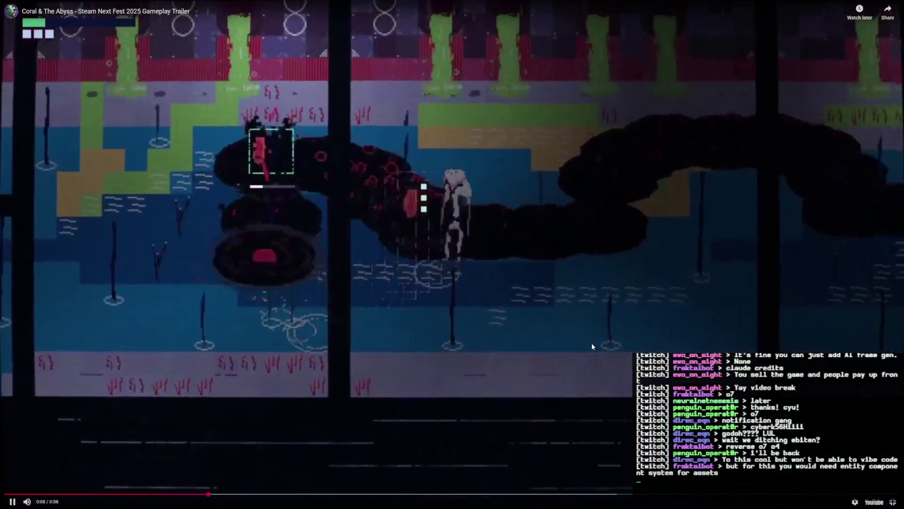
{"action": "key", "text": "Escape"}
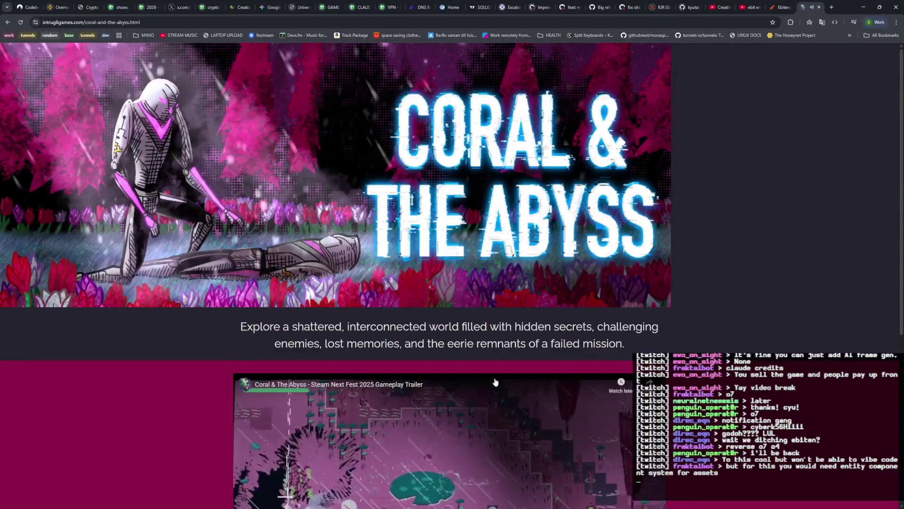
Go back to the Ebitengine showcase page and close that tab.
{"action": "scroll", "coordinate": [594, 327], "scroll_direction": "up", "scroll_amount": 2}
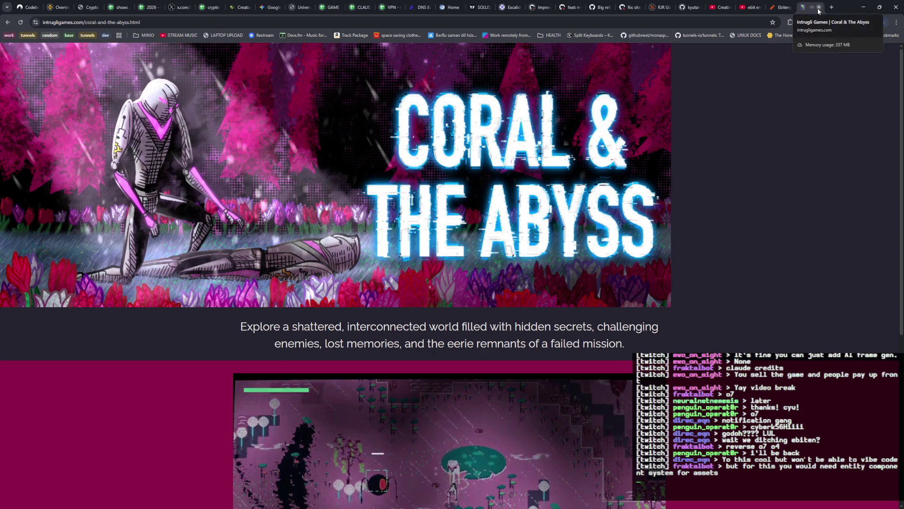
{"action": "scroll", "coordinate": [618, 128], "scroll_direction": "down", "scroll_amount": 3}
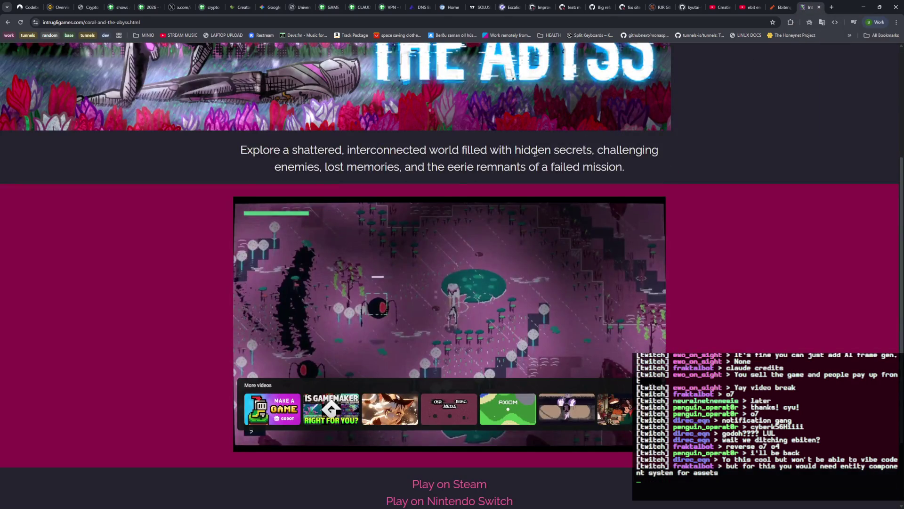
{"action": "left_click", "coordinate": [8, 22]}
{"action": "scroll", "coordinate": [449, 215], "scroll_direction": "up", "scroll_amount": 3}
{"action": "scroll", "coordinate": [449, 215], "scroll_direction": "up", "scroll_amount": 5}
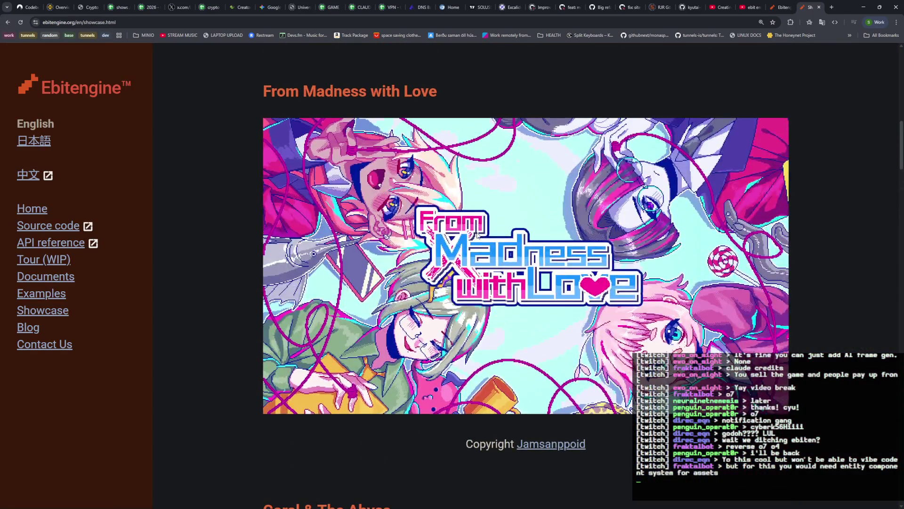
{"action": "left_click", "coordinate": [819, 7]}
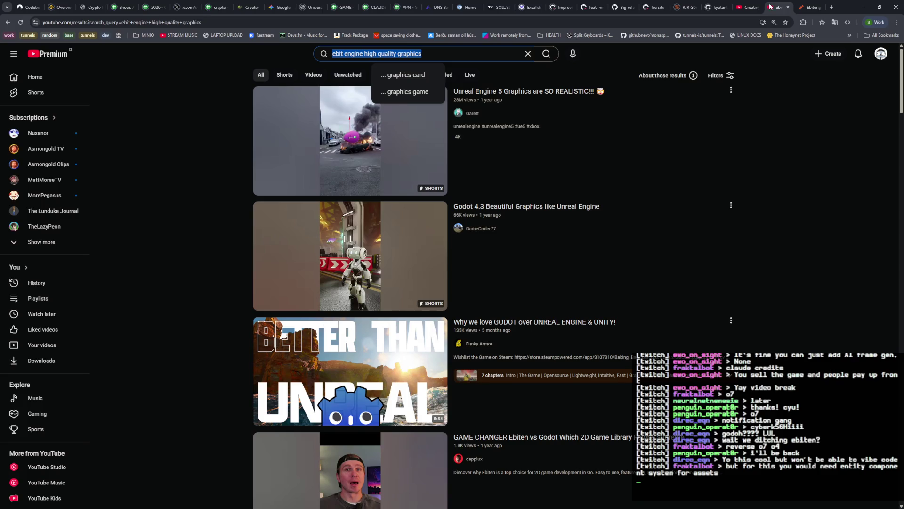
Close the YouTube results tab and open the Flappy playable example on the Ebitengine site.
{"action": "left_click", "coordinate": [787, 7]}
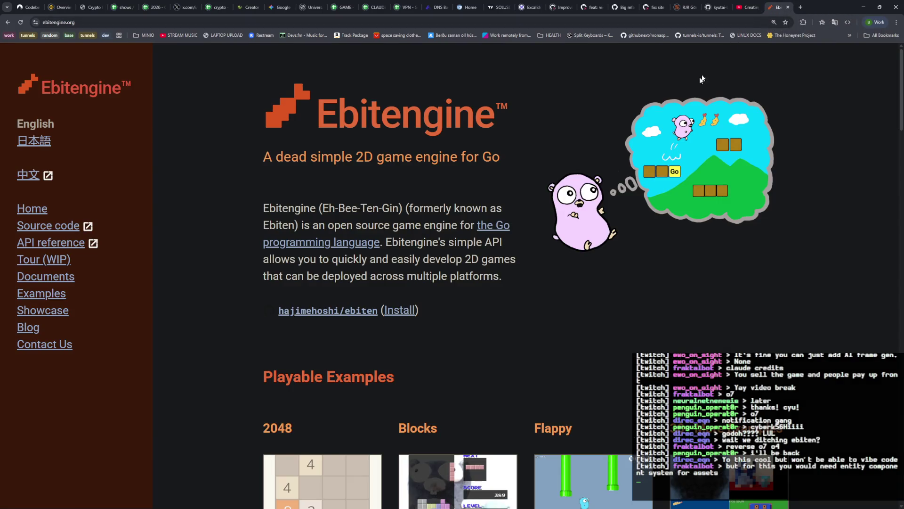
{"action": "scroll", "coordinate": [554, 161], "scroll_direction": "down", "scroll_amount": 5}
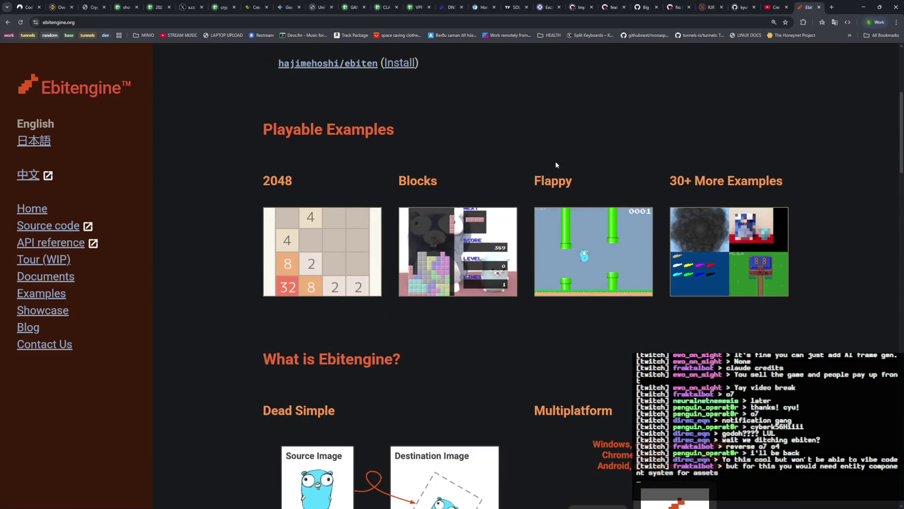
{"action": "scroll", "coordinate": [564, 176], "scroll_direction": "up", "scroll_amount": 4}
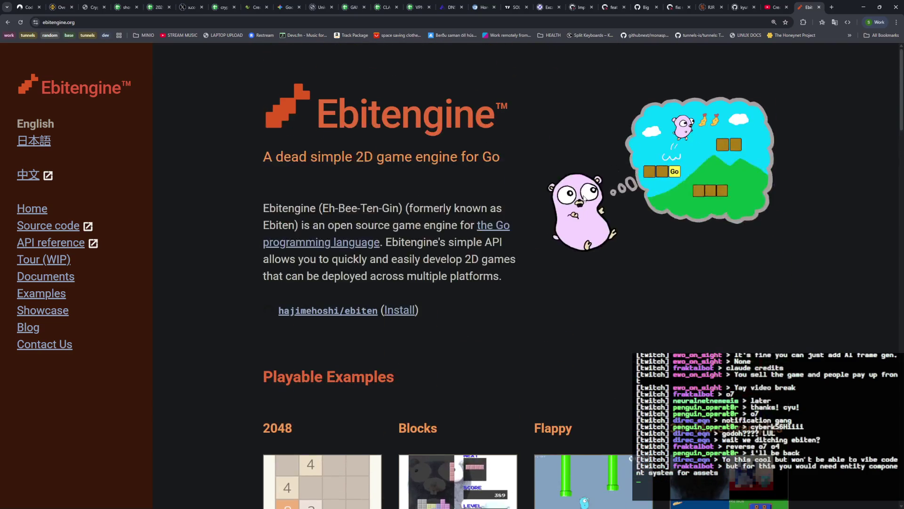
{"action": "scroll", "coordinate": [664, 197], "scroll_direction": "down", "scroll_amount": 2}
{"action": "left_click", "coordinate": [594, 322]}
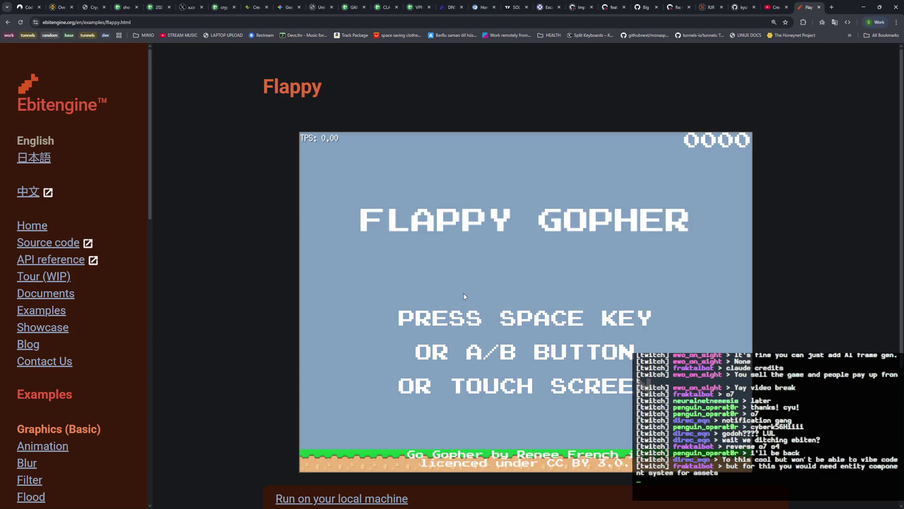
Play the first rounds of Flappy Gopher, flapping through pipe gaps and restarting after each game over.
{"action": "scroll", "coordinate": [481, 317], "scroll_direction": "down", "scroll_amount": 4}
{"action": "scroll", "coordinate": [483, 315], "scroll_direction": "up", "scroll_amount": 4}
{"action": "left_click", "coordinate": [502, 307]}
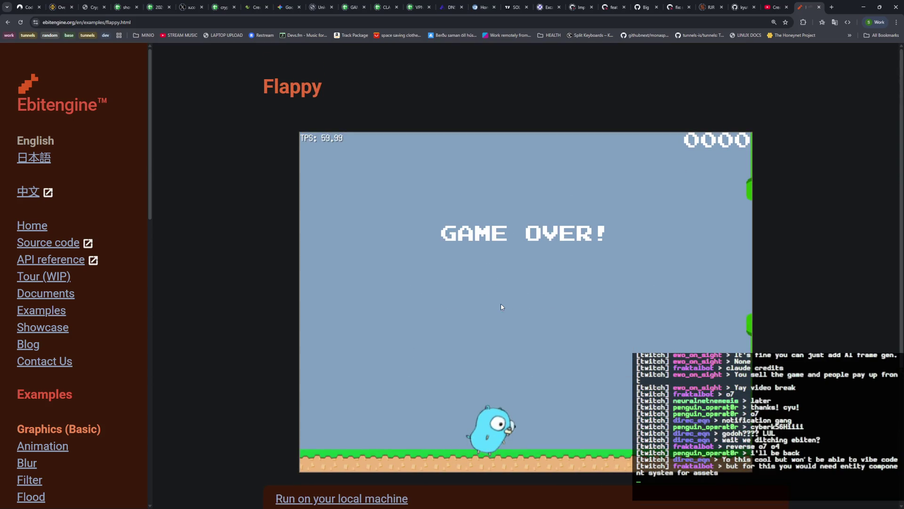
{"action": "left_click", "coordinate": [502, 308]}
{"action": "left_click", "coordinate": [502, 304]}
{"action": "left_click", "coordinate": [502, 304]}
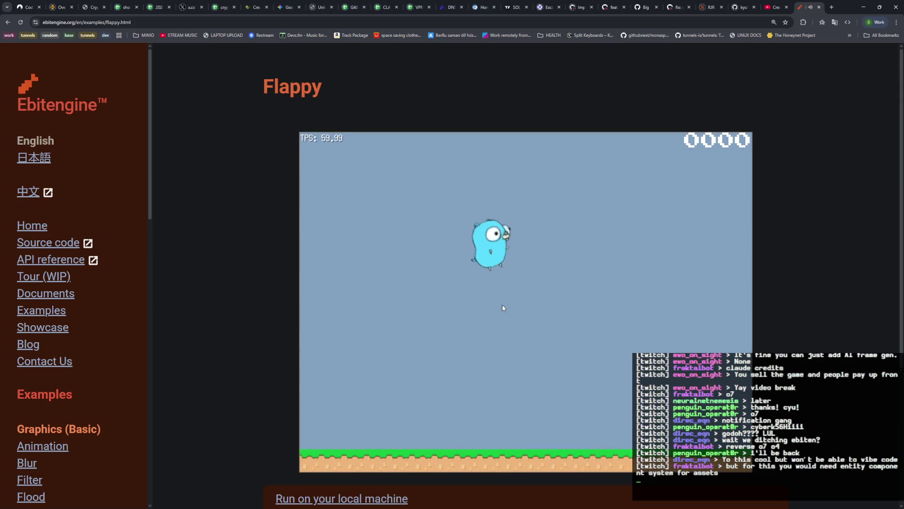
{"action": "left_click", "coordinate": [502, 305]}
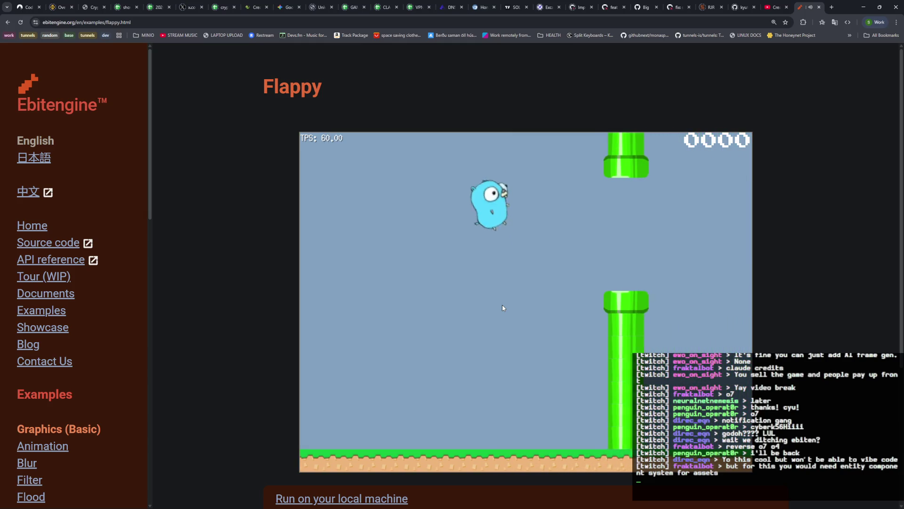
{"action": "left_click", "coordinate": [502, 304]}
{"action": "left_click", "coordinate": [502, 304]}
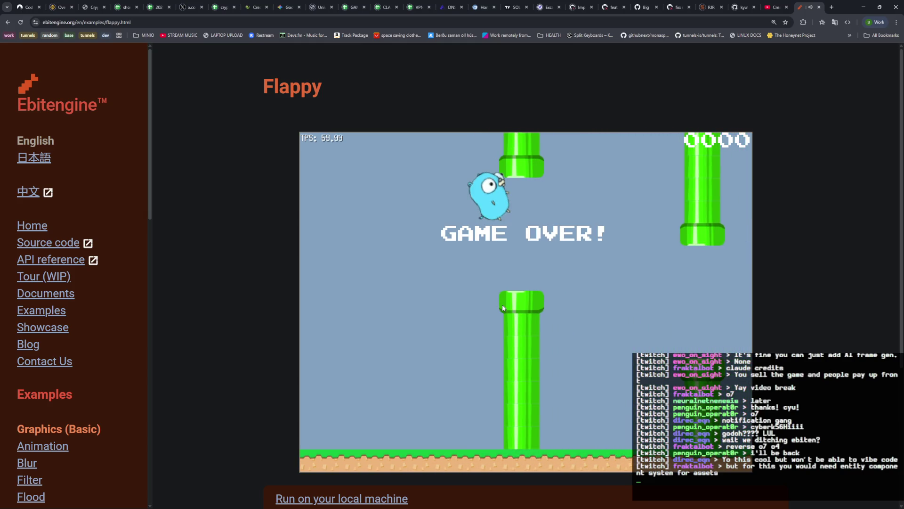
{"action": "left_click", "coordinate": [502, 304]}
{"action": "left_click", "coordinate": [502, 304]}
{"action": "left_click", "coordinate": [502, 304]}
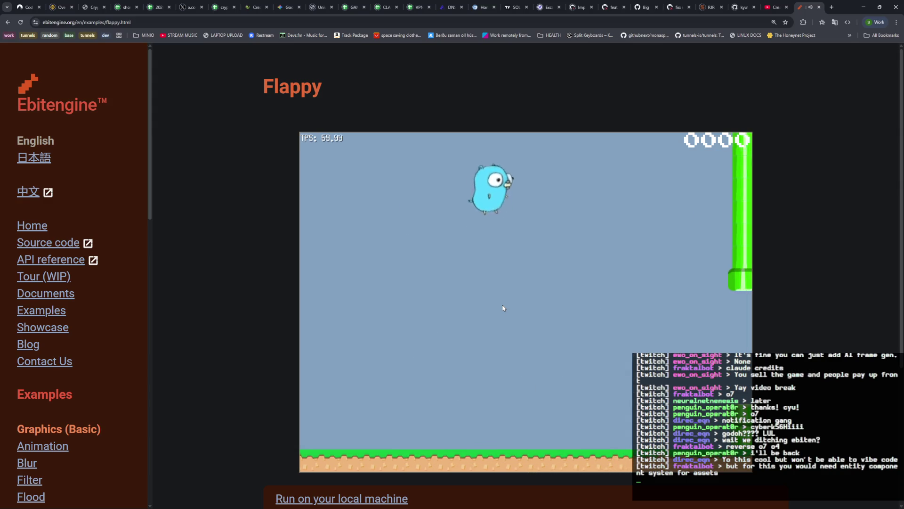
{"action": "left_click", "coordinate": [503, 307]}
{"action": "left_click", "coordinate": [503, 307]}
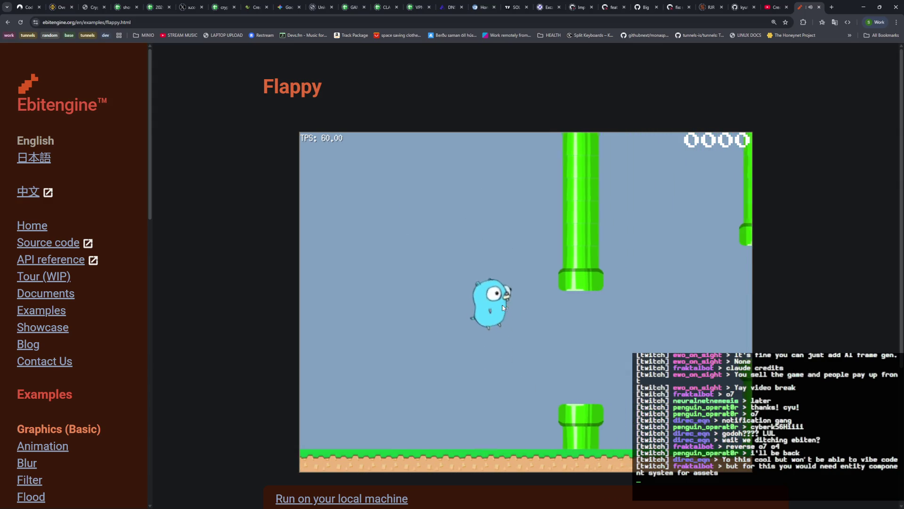
{"action": "left_click", "coordinate": [503, 308]}
{"action": "left_click", "coordinate": [503, 307]}
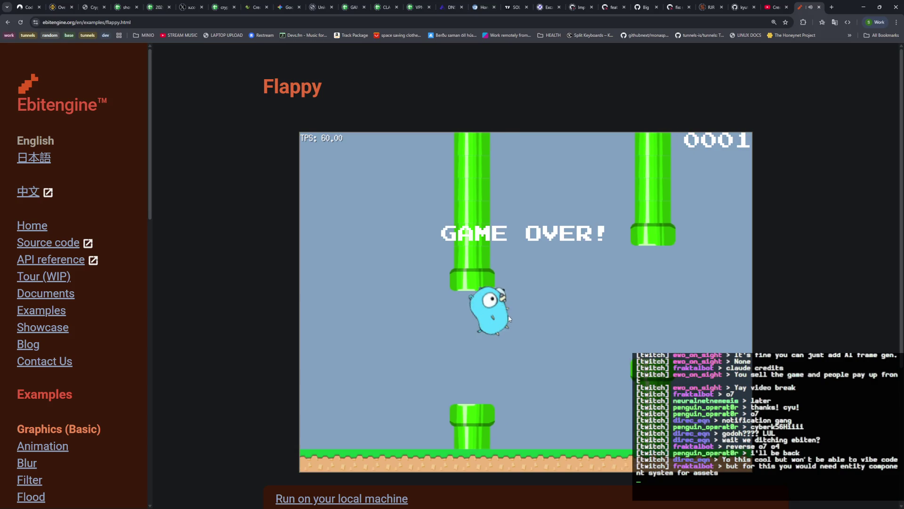
{"action": "left_click", "coordinate": [509, 319]}
{"action": "left_click", "coordinate": [511, 321]}
{"action": "left_click", "coordinate": [514, 324]}
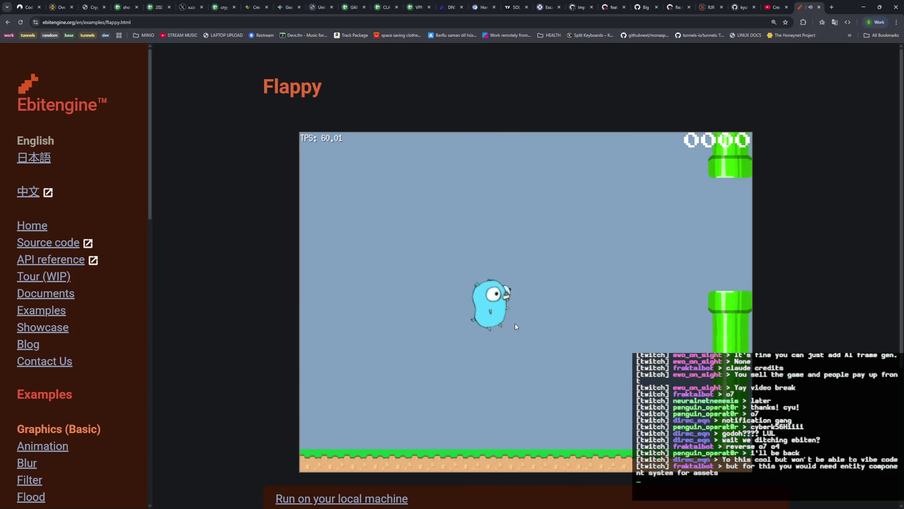
{"action": "left_click", "coordinate": [516, 326]}
{"action": "left_click", "coordinate": [516, 326]}
{"action": "left_click", "coordinate": [516, 326]}
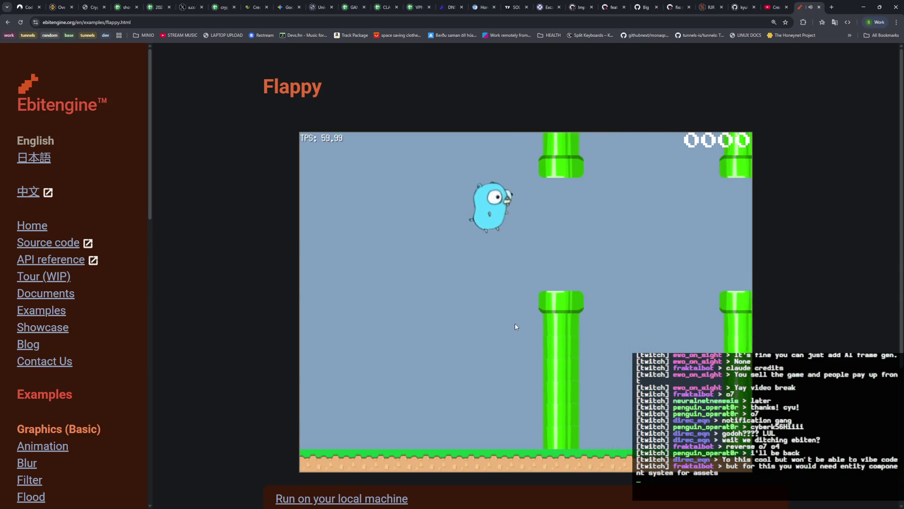
{"action": "left_click", "coordinate": [515, 326]}
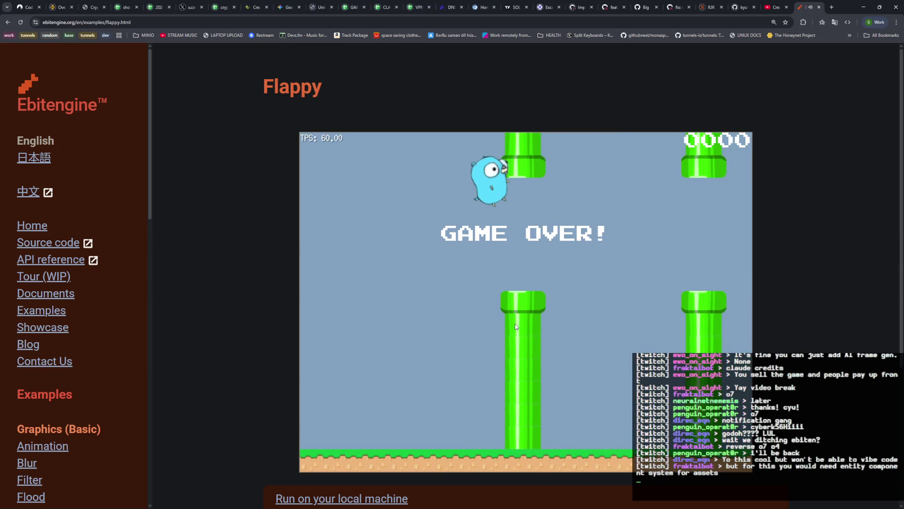
{"action": "left_click", "coordinate": [522, 350]}
{"action": "left_click", "coordinate": [529, 361]}
{"action": "left_click", "coordinate": [529, 361]}
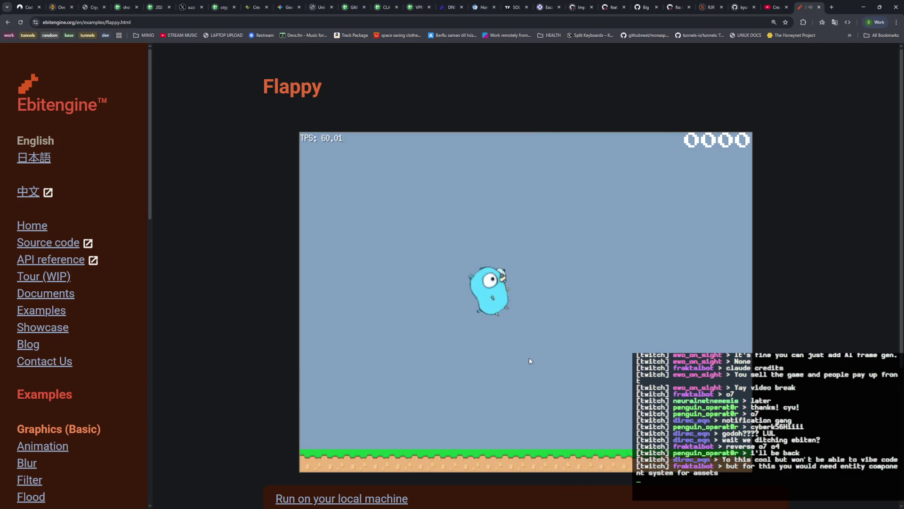
{"action": "left_click", "coordinate": [530, 361]}
{"action": "left_click", "coordinate": [530, 361]}
{"action": "left_click", "coordinate": [529, 361]}
{"action": "left_click", "coordinate": [529, 361]}
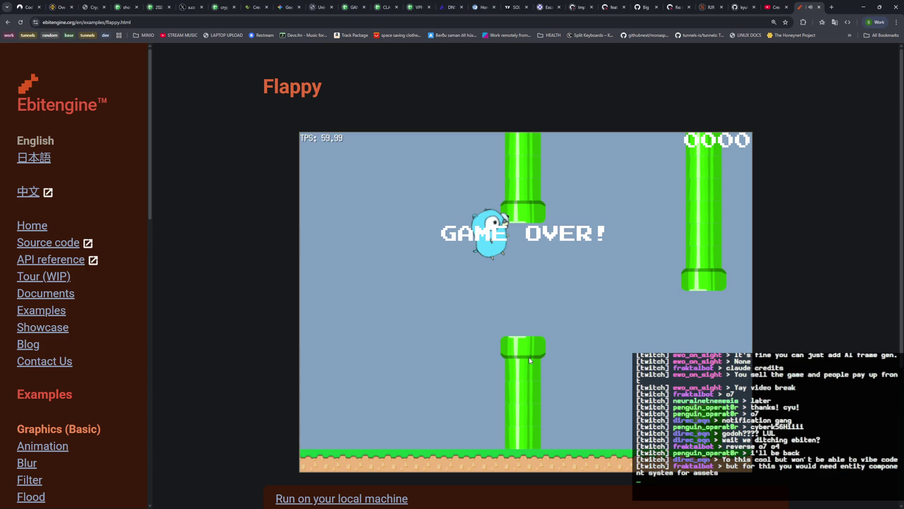
Play several more Flappy Gopher rounds, then open the ebiten/v2 API reference on pkg.go.dev.
{"action": "left_click", "coordinate": [530, 360]}
{"action": "left_click", "coordinate": [530, 361]}
{"action": "left_click", "coordinate": [530, 360]}
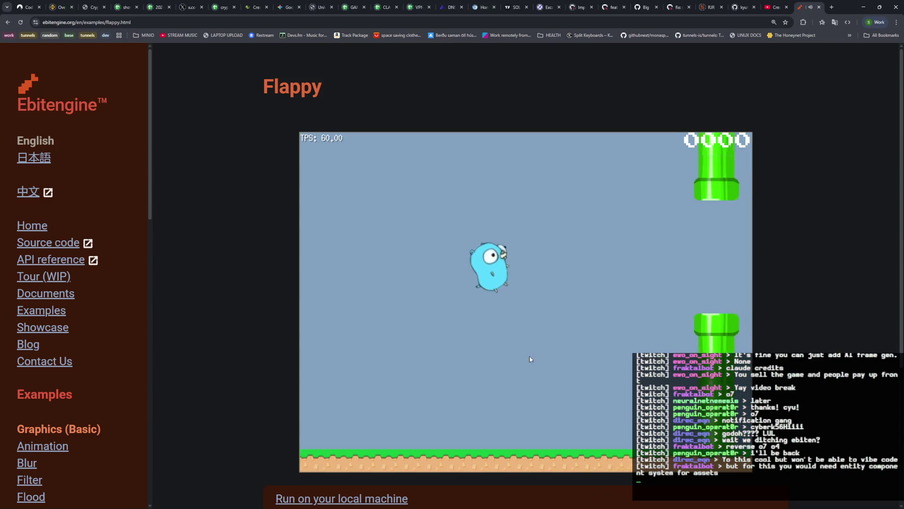
{"action": "left_click", "coordinate": [530, 360]}
{"action": "left_click", "coordinate": [529, 359]}
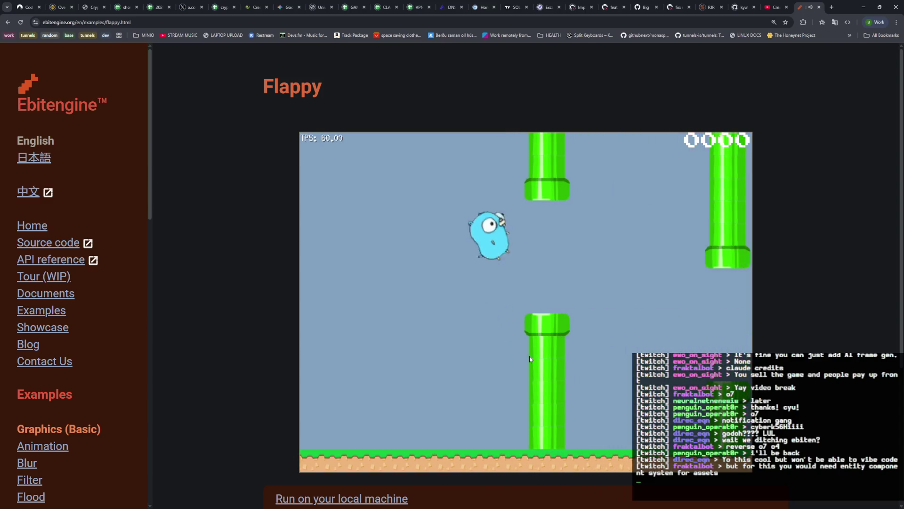
{"action": "left_click", "coordinate": [529, 359]}
{"action": "left_click", "coordinate": [530, 359]}
{"action": "left_click", "coordinate": [530, 359]}
{"action": "left_click", "coordinate": [529, 359]}
{"action": "left_click", "coordinate": [530, 360]}
{"action": "left_click", "coordinate": [530, 359]}
{"action": "left_click", "coordinate": [529, 359]}
{"action": "left_click", "coordinate": [530, 360]}
{"action": "left_click", "coordinate": [529, 360]}
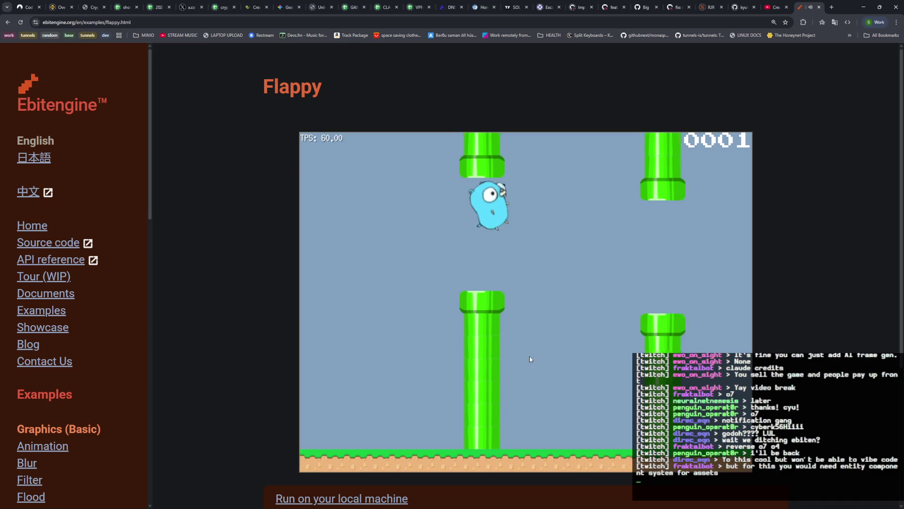
{"action": "left_click", "coordinate": [533, 358]}
{"action": "left_click", "coordinate": [537, 354]}
{"action": "left_click", "coordinate": [537, 354]}
{"action": "left_click", "coordinate": [537, 354]}
{"action": "left_click", "coordinate": [537, 354]}
{"action": "left_click", "coordinate": [536, 354]}
{"action": "left_click", "coordinate": [537, 354]}
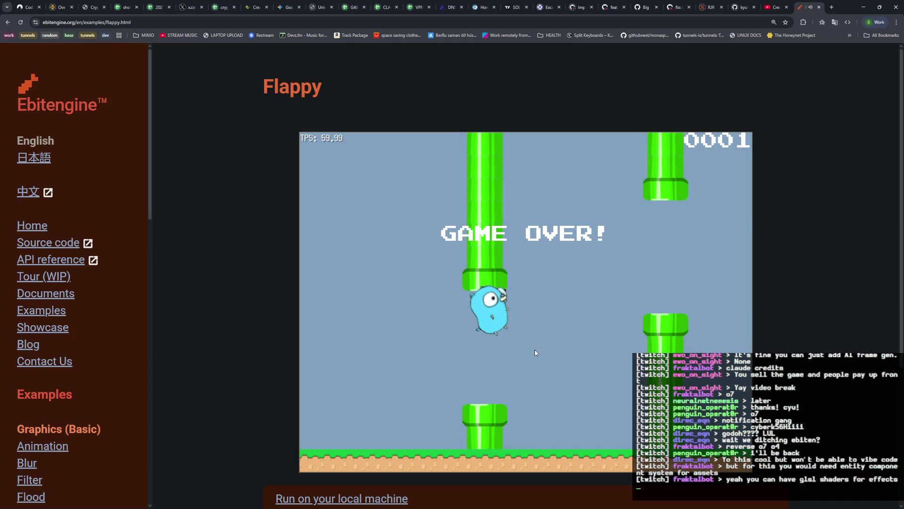
{"action": "left_click", "coordinate": [536, 352]}
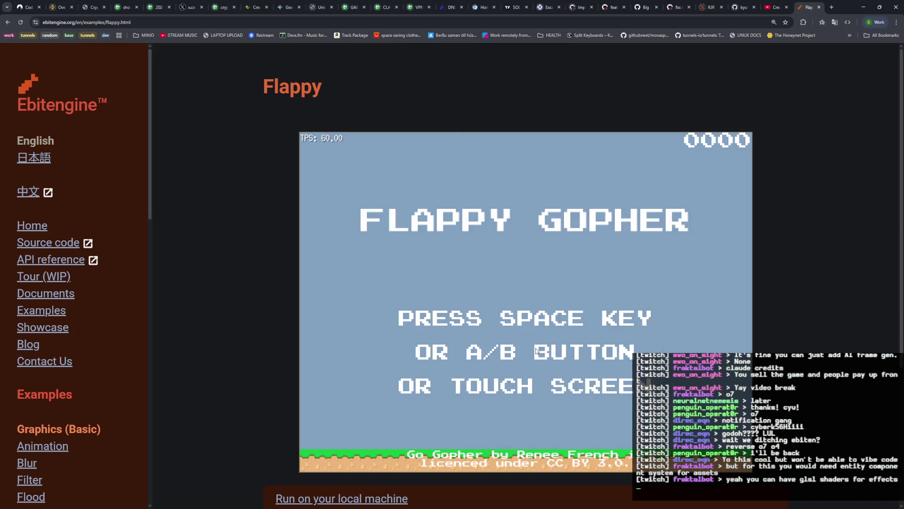
{"action": "left_click", "coordinate": [536, 351]}
{"action": "left_click", "coordinate": [536, 351]}
{"action": "left_click", "coordinate": [536, 350]}
{"action": "left_click", "coordinate": [536, 351]}
{"action": "left_click", "coordinate": [536, 351]}
{"action": "left_click", "coordinate": [536, 351]}
{"action": "left_click", "coordinate": [536, 351]}
{"action": "left_click", "coordinate": [55, 260]}
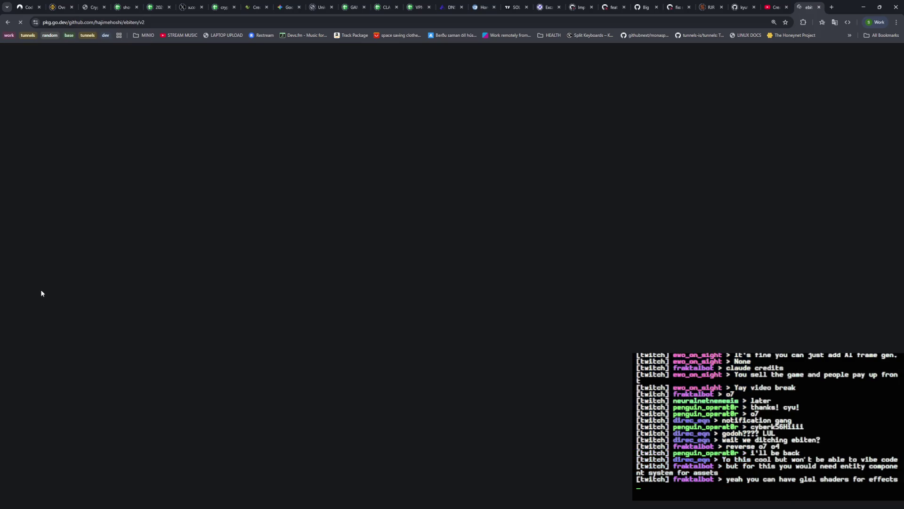
Return to the Flappy page and open the Shader document from the Documents Features list.
{"action": "left_click", "coordinate": [7, 22]}
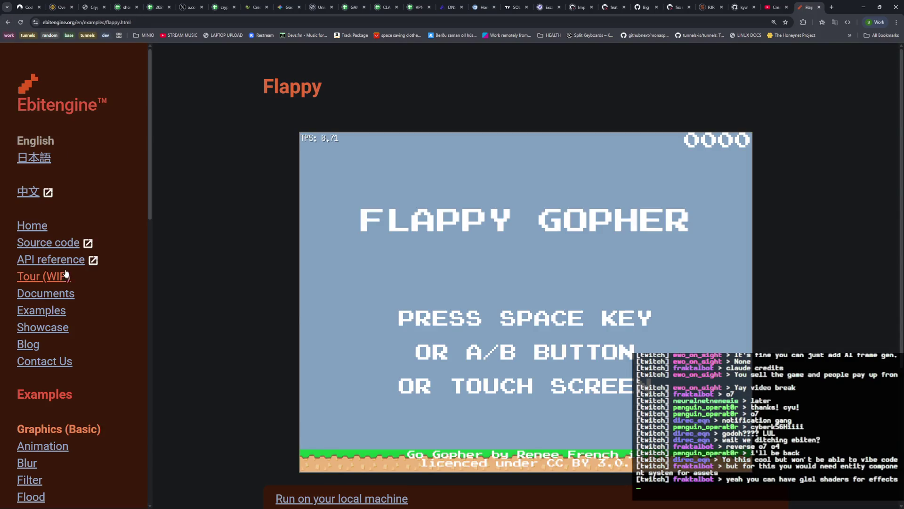
{"action": "left_click", "coordinate": [45, 293]}
{"action": "scroll", "coordinate": [362, 229], "scroll_direction": "down", "scroll_amount": 5}
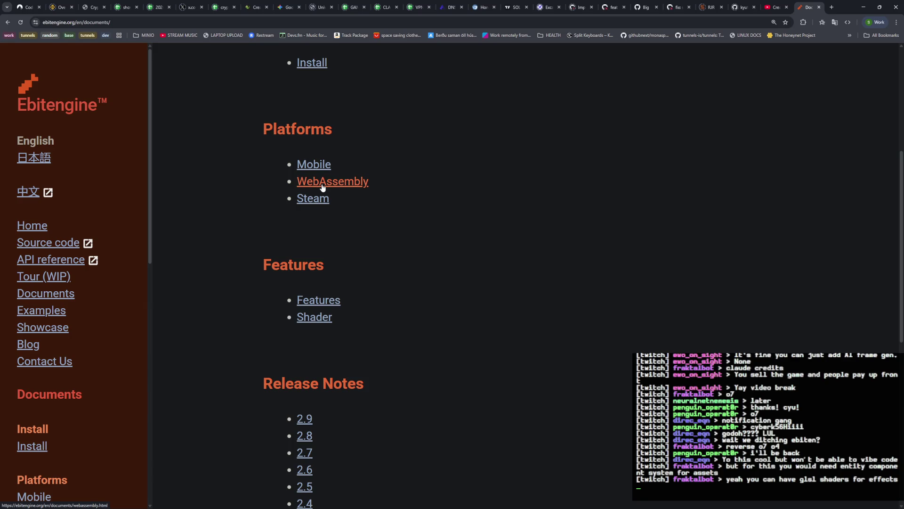
{"action": "scroll", "coordinate": [411, 233], "scroll_direction": "down", "scroll_amount": 2}
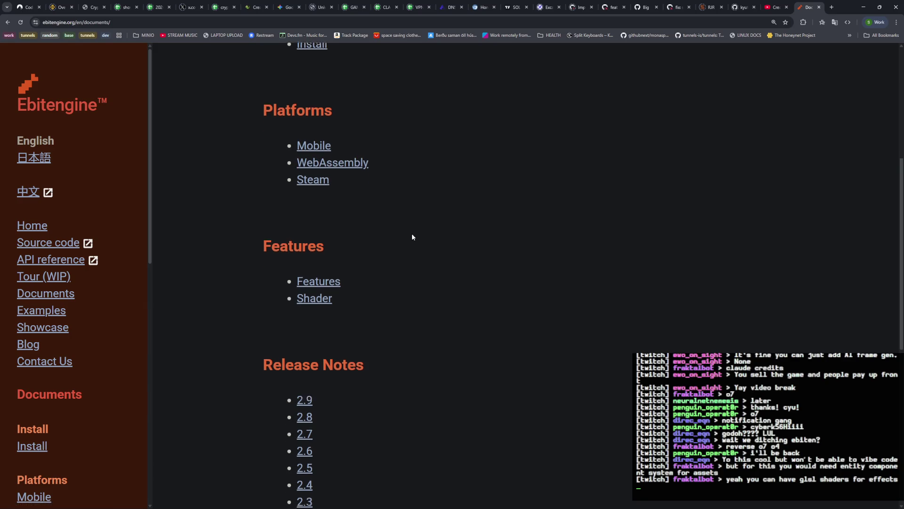
{"action": "left_click", "coordinate": [317, 212]}
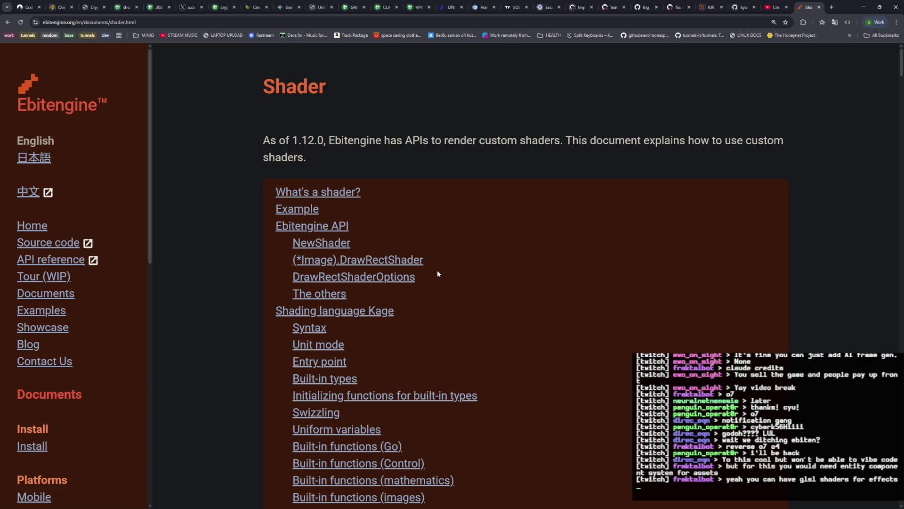
Scroll through the Shader document, then close its tab.
{"action": "scroll", "coordinate": [437, 269], "scroll_direction": "down", "scroll_amount": 5}
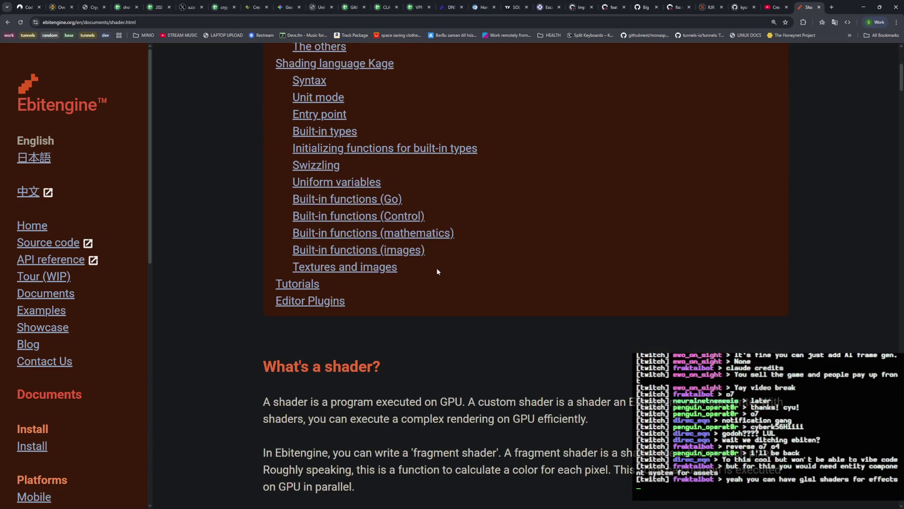
{"action": "scroll", "coordinate": [438, 271], "scroll_direction": "down", "scroll_amount": 14}
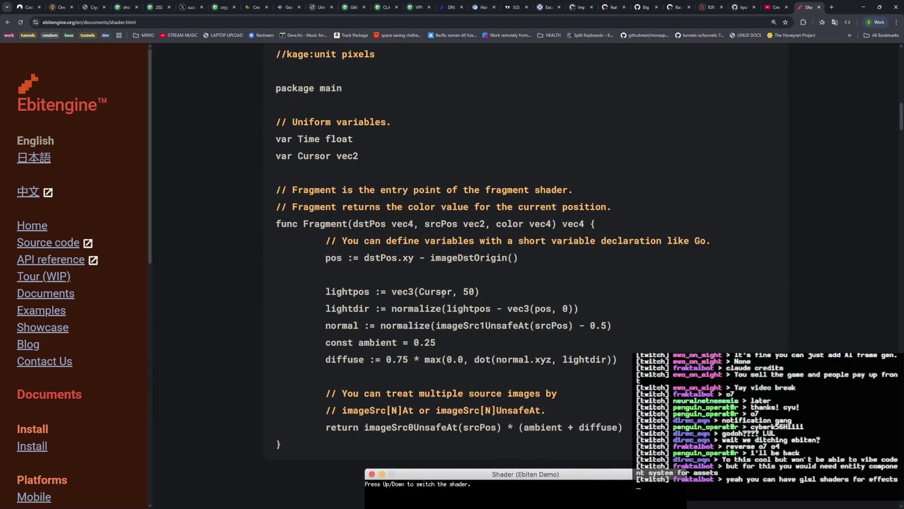
{"action": "scroll", "coordinate": [443, 292], "scroll_direction": "down", "scroll_amount": 6}
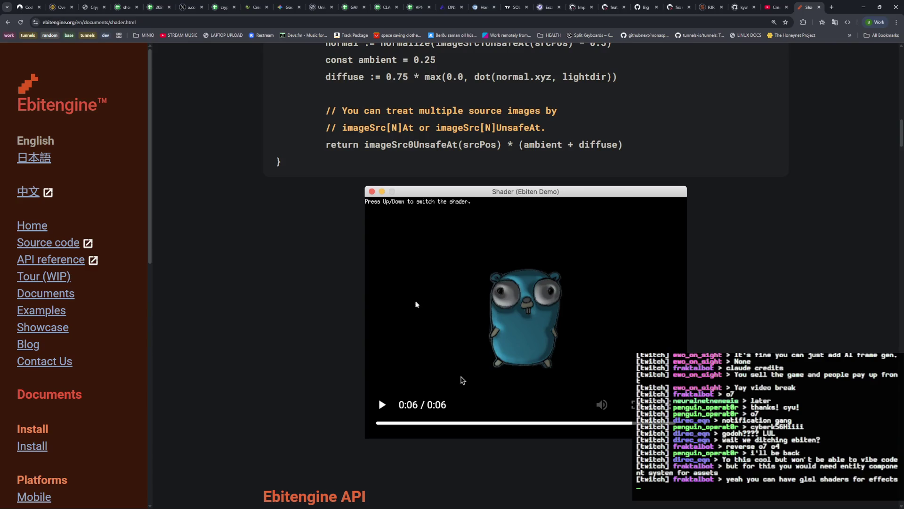
{"action": "scroll", "coordinate": [324, 301], "scroll_direction": "down", "scroll_amount": 15}
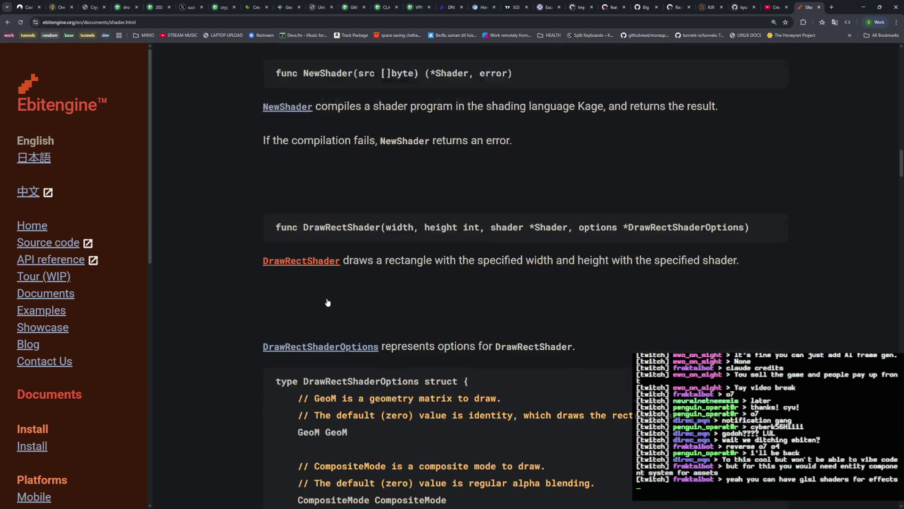
{"action": "scroll", "coordinate": [329, 302], "scroll_direction": "down", "scroll_amount": 19}
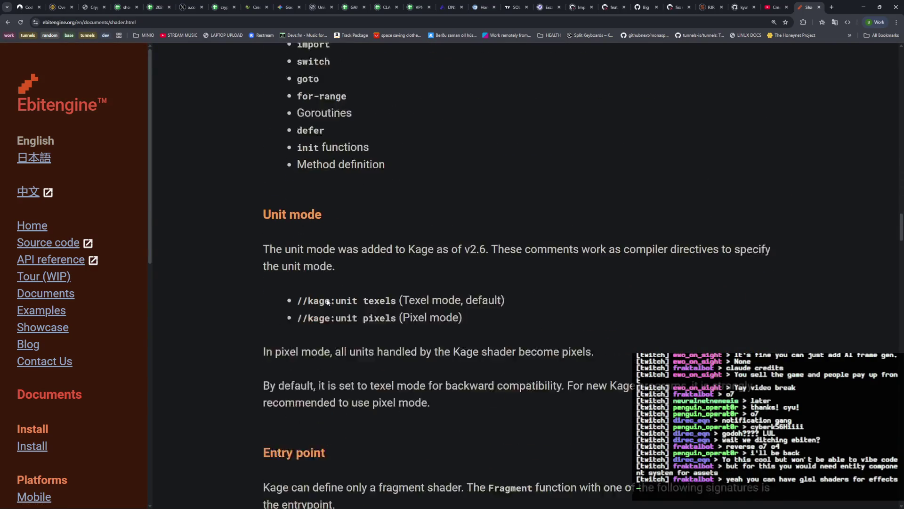
{"action": "left_click", "coordinate": [819, 7]}
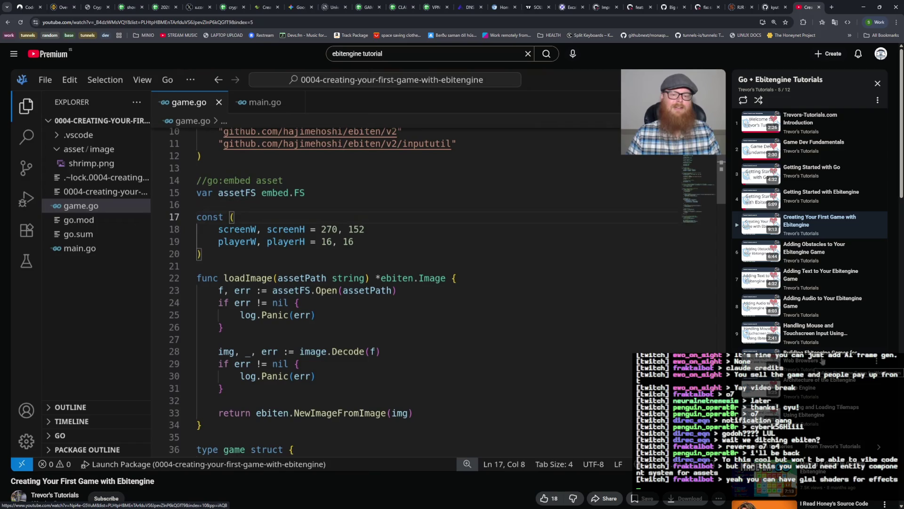
Play playlist video 8, 'Adding Audio to Your Ebitengine Game', pausing and resuming it once.
{"action": "left_click", "coordinate": [820, 302]}
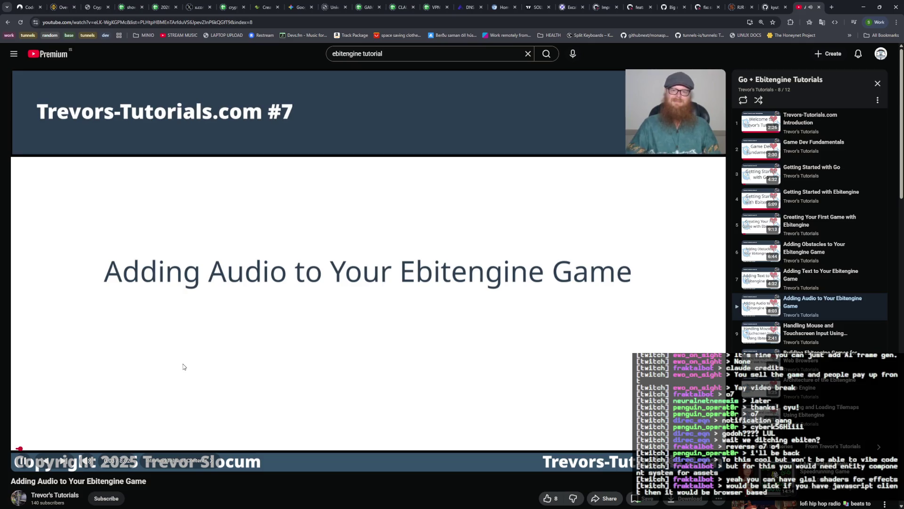
{"action": "left_click", "coordinate": [211, 361]}
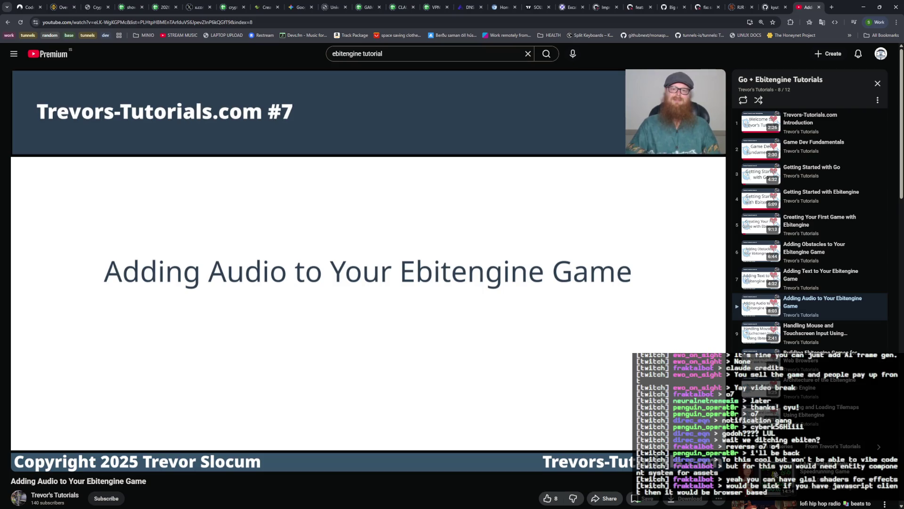
{"action": "left_click", "coordinate": [232, 301]}
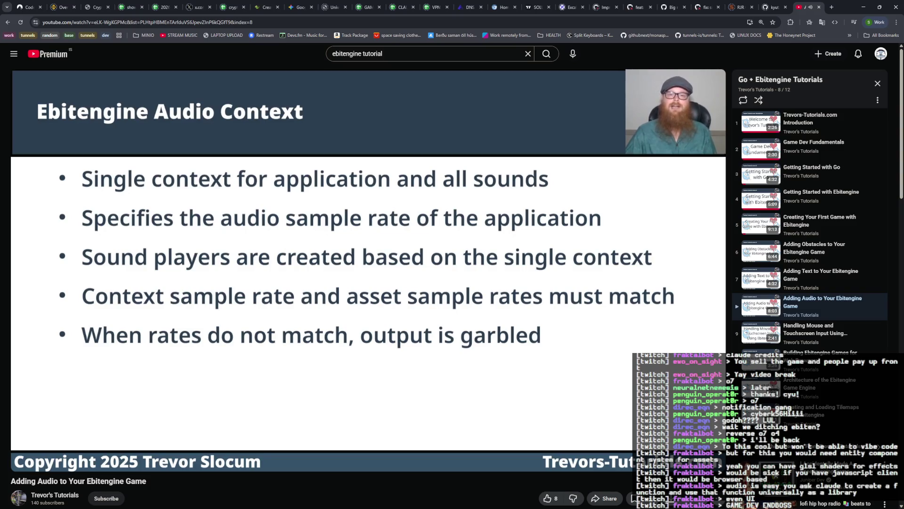
Pause and resume the audio tutorial, then pause it again on the Reducing Audio Player Latency slide.
{"action": "left_click", "coordinate": [190, 301]}
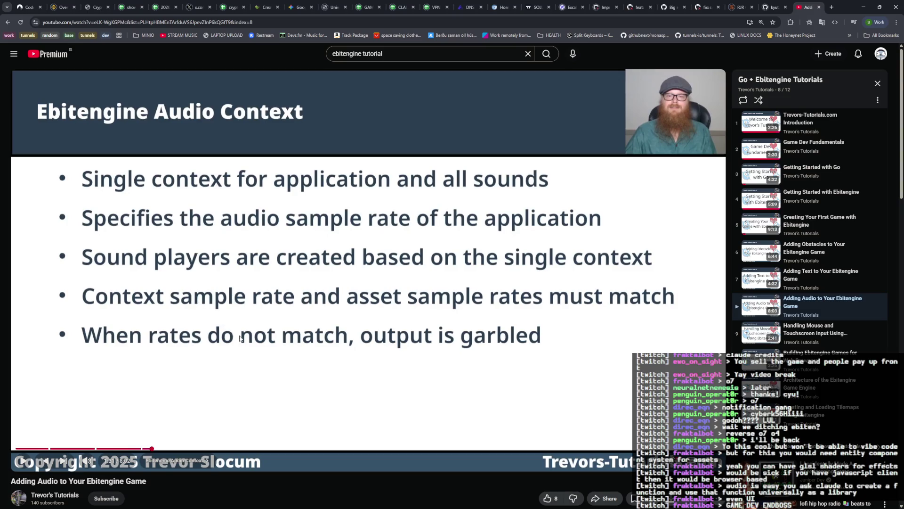
{"action": "left_click", "coordinate": [307, 351]}
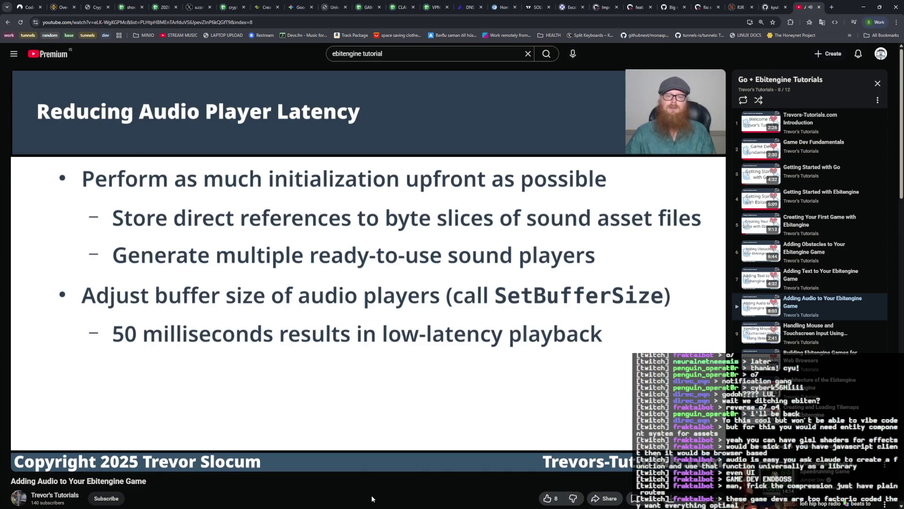
{"action": "mouse_move", "coordinate": [324, 274]}
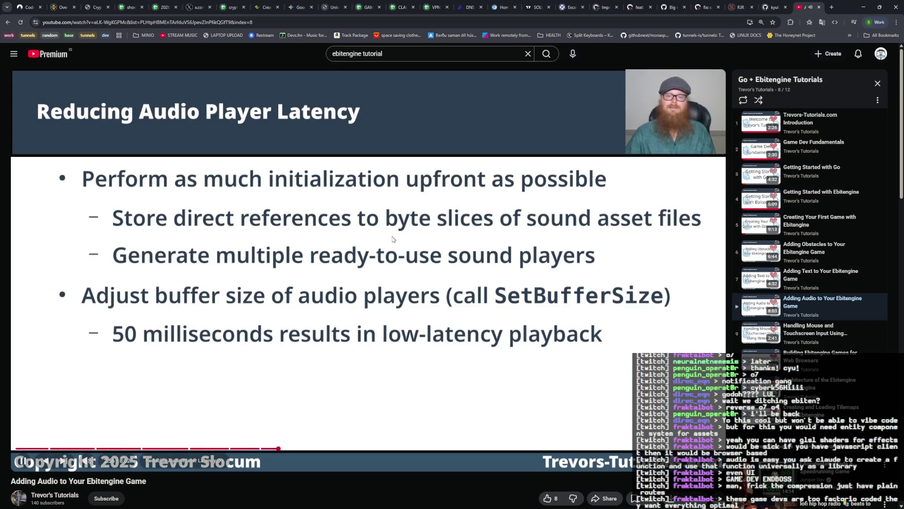
{"action": "left_click", "coordinate": [357, 347]}
Play the audio tutorial and pause it on the loadAudio and player buffer code.
{"action": "left_click", "coordinate": [462, 389]}
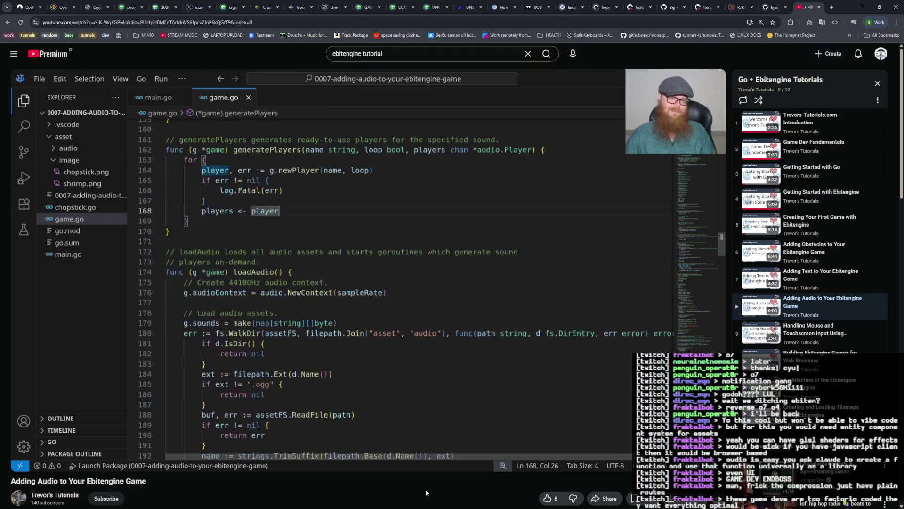
{"action": "left_click", "coordinate": [417, 358]}
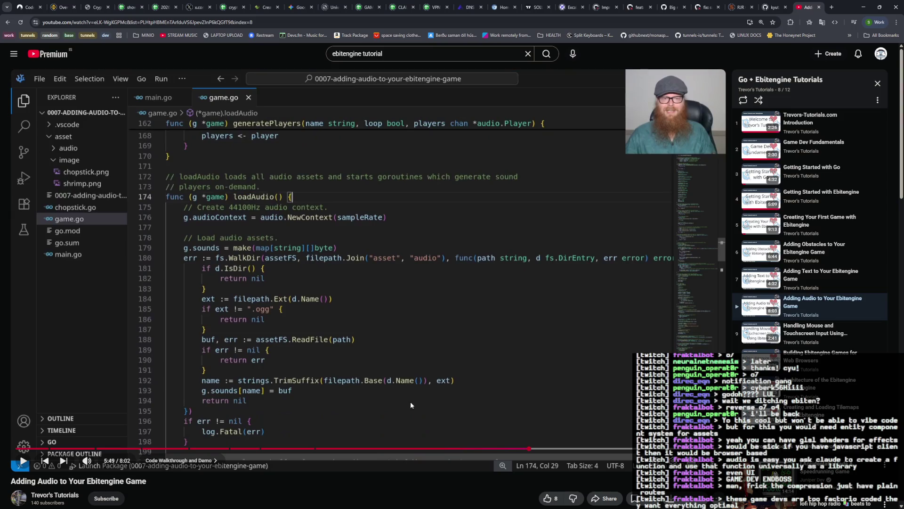
{"action": "left_click", "coordinate": [414, 431]}
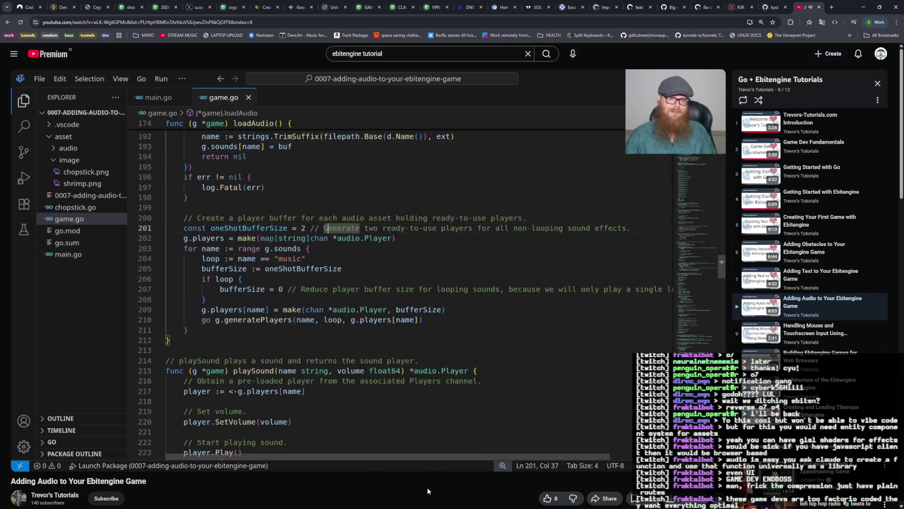
{"action": "left_click", "coordinate": [437, 366]}
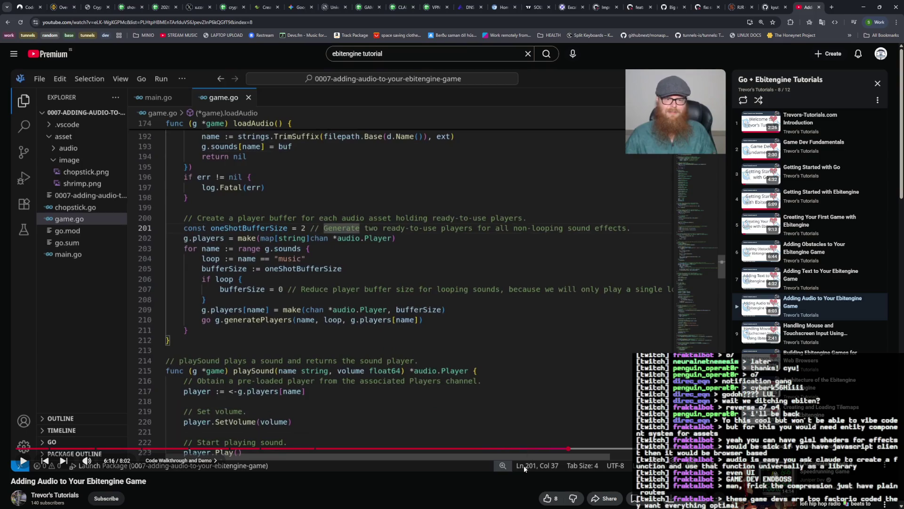
Like the audio tutorial, subscribe to its channel, and resume playback.
{"action": "left_click", "coordinate": [547, 498]}
{"action": "left_click", "coordinate": [106, 499]}
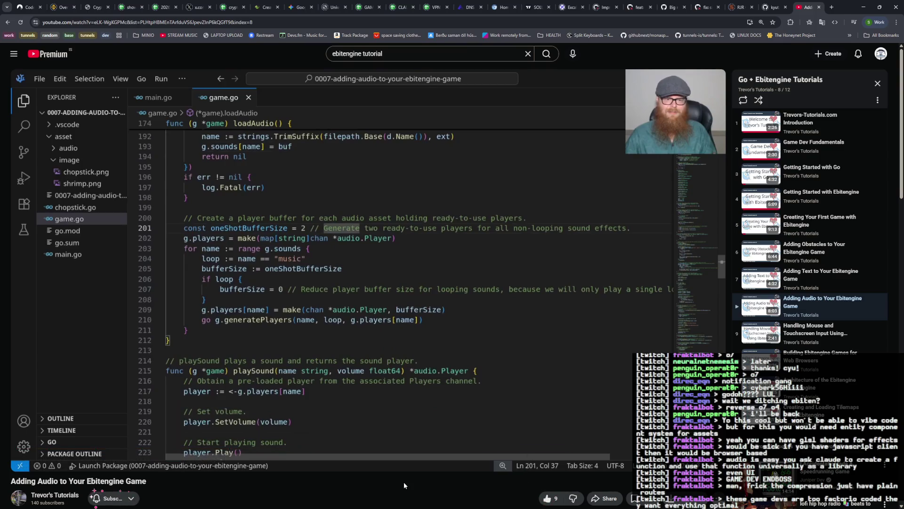
{"action": "left_click", "coordinate": [438, 376]}
{"action": "scroll", "coordinate": [390, 418], "scroll_direction": "down", "scroll_amount": 1}
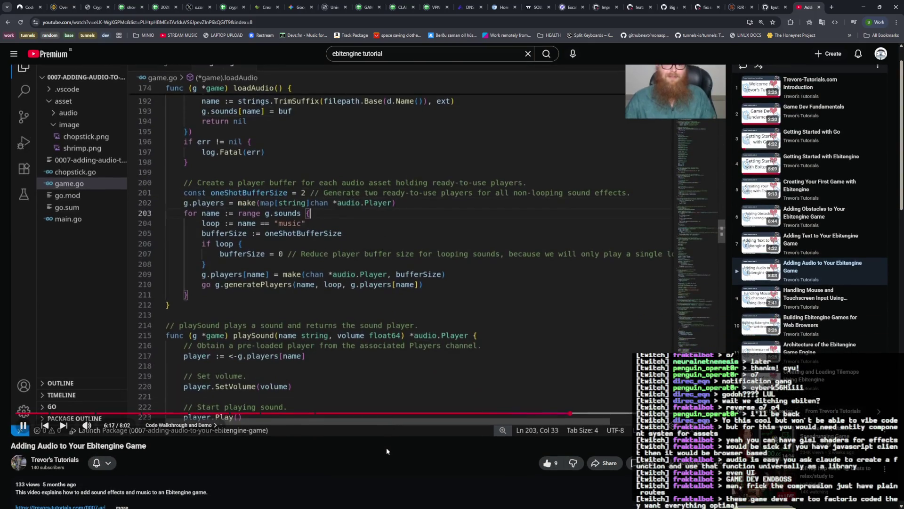
{"action": "scroll", "coordinate": [386, 451], "scroll_direction": "up", "scroll_amount": 1}
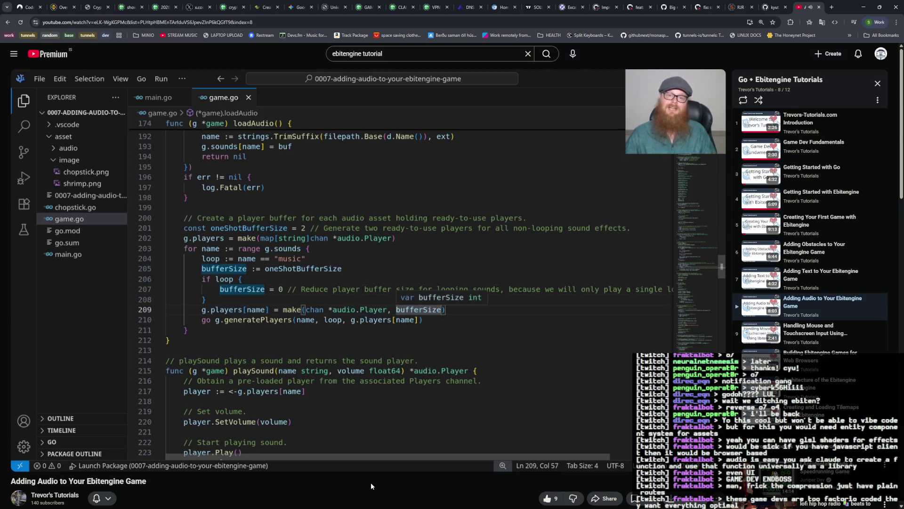
Rewind the video to 5:50, where loadAudio creates the 44100Hz audio context.
{"action": "mouse_move", "coordinate": [405, 416]}
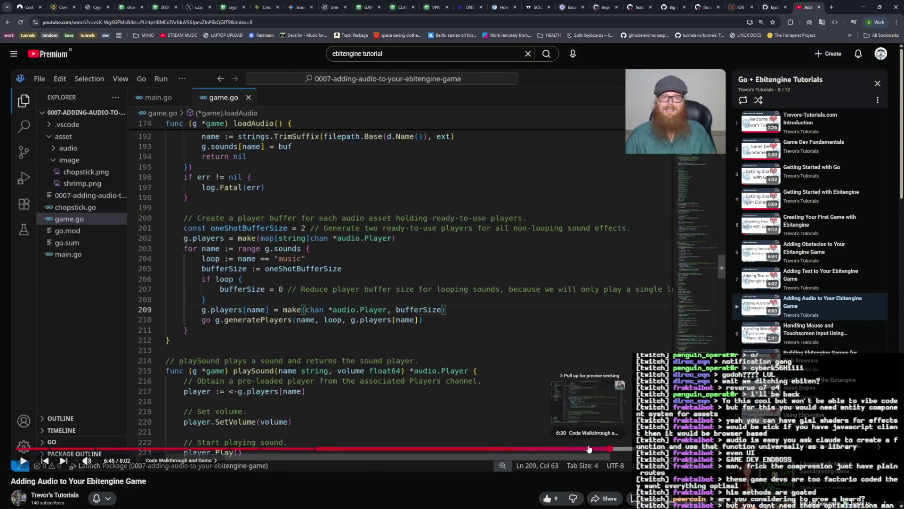
{"action": "left_click", "coordinate": [583, 449]}
{"action": "left_click", "coordinate": [531, 449]}
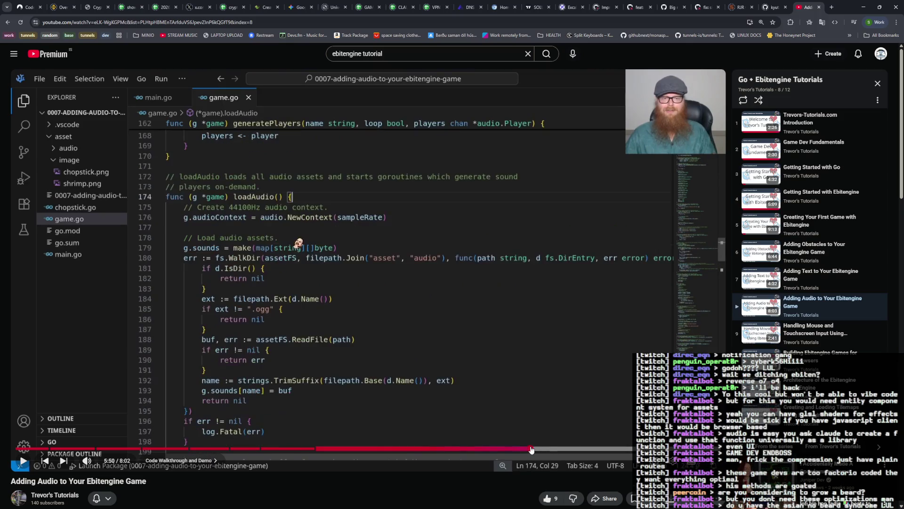
Seek to 5:33 at generatePlayers, then to 6:37, and play on into the Update function.
{"action": "left_click", "coordinate": [506, 449]}
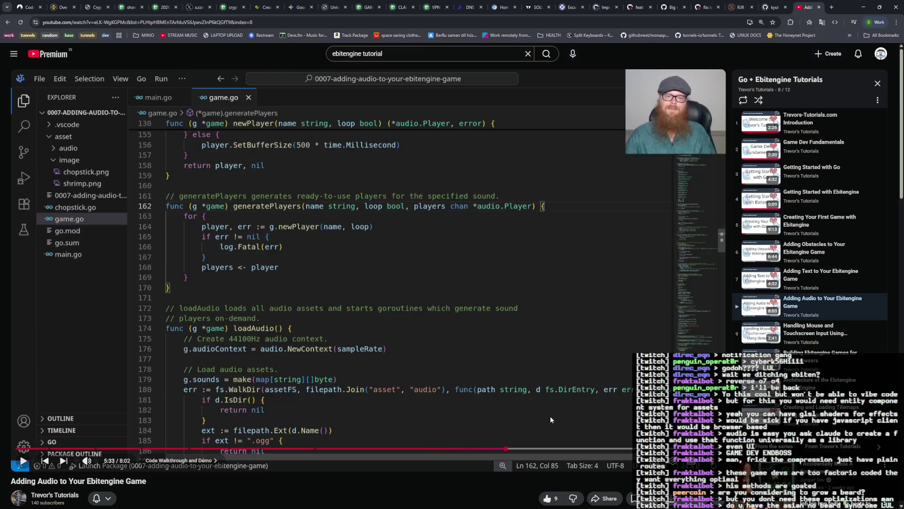
{"action": "left_click", "coordinate": [599, 448]}
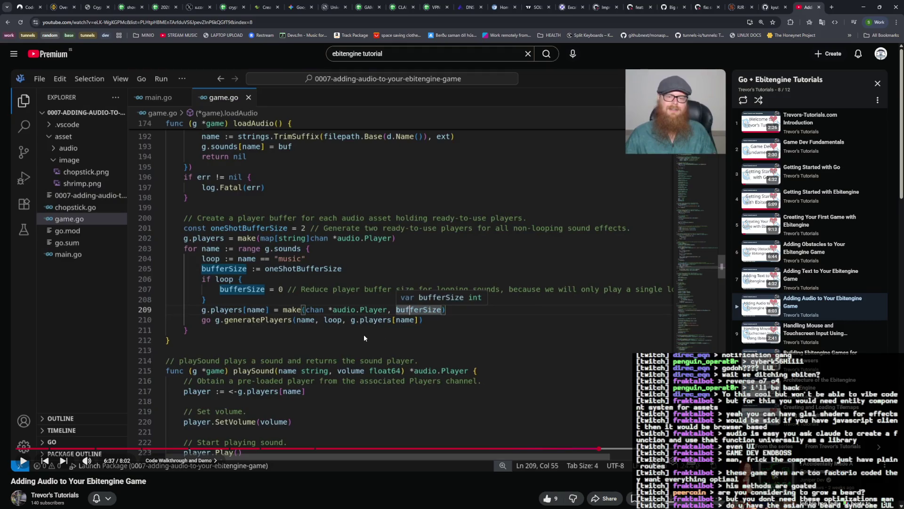
{"action": "left_click", "coordinate": [408, 340]}
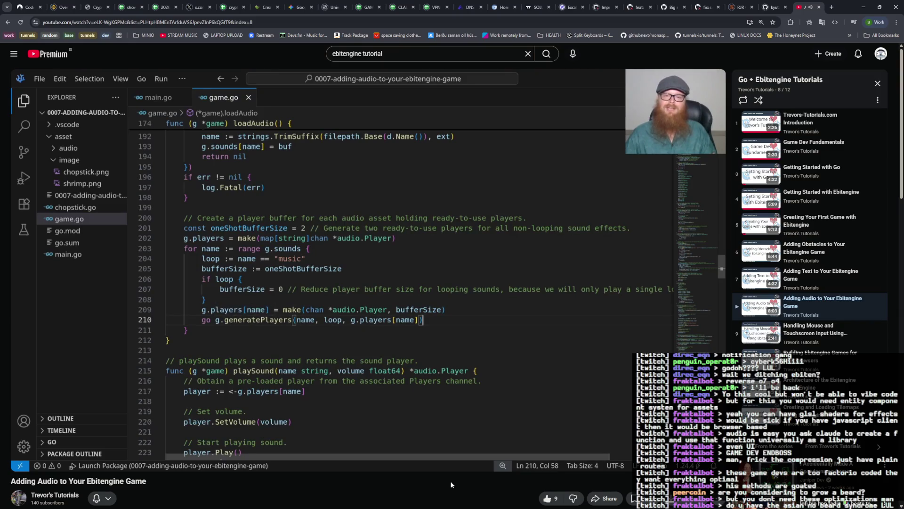
{"action": "mouse_move", "coordinate": [476, 433]}
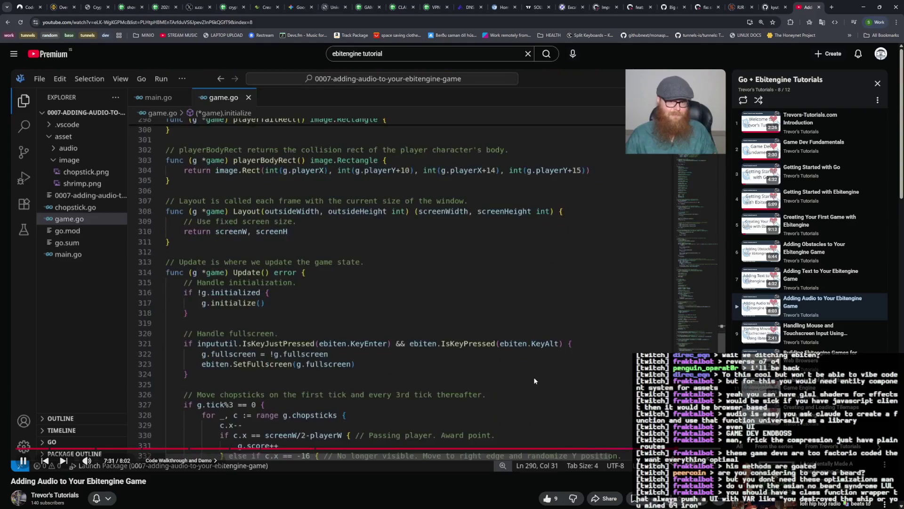
Pause at 7:33, then start the 'Creating and Loading Tilemaps Using Ebitengine' playlist video and pause it.
{"action": "left_click", "coordinate": [530, 369]}
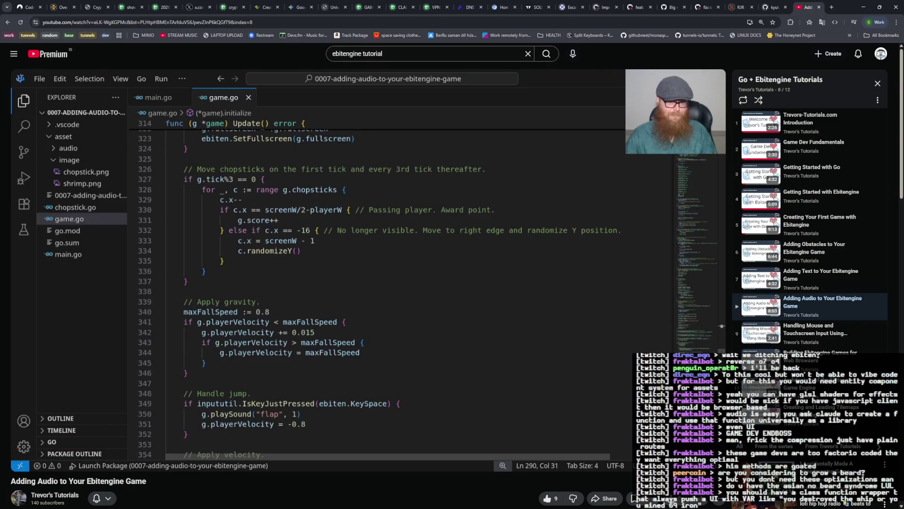
{"action": "mouse_move", "coordinate": [529, 370]}
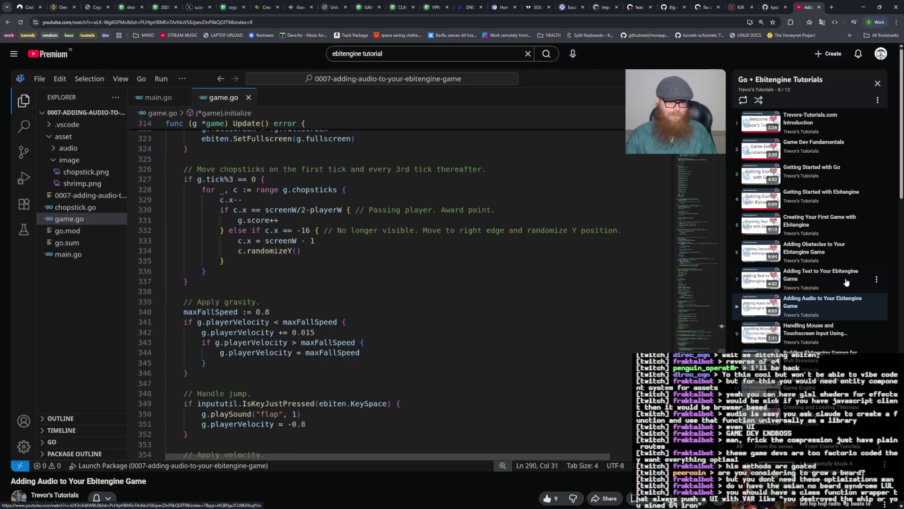
{"action": "left_click", "coordinate": [820, 420]}
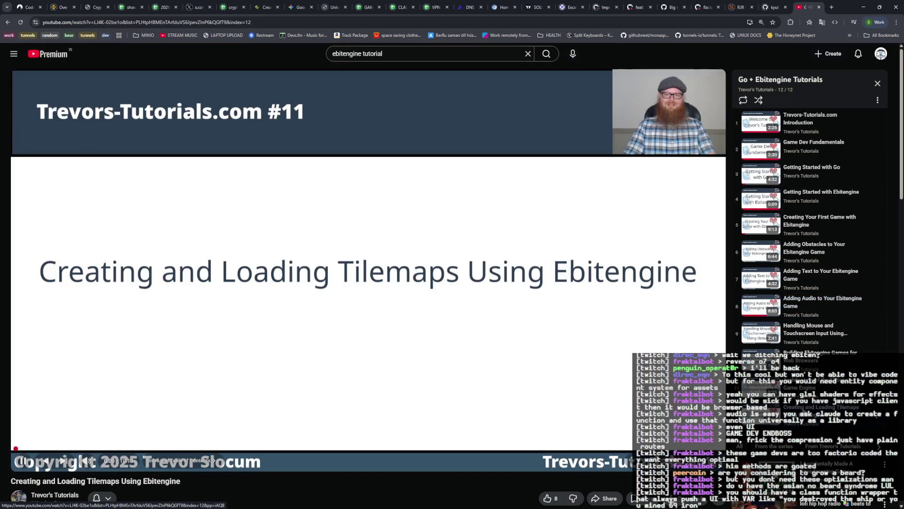
{"action": "left_click", "coordinate": [568, 351]}
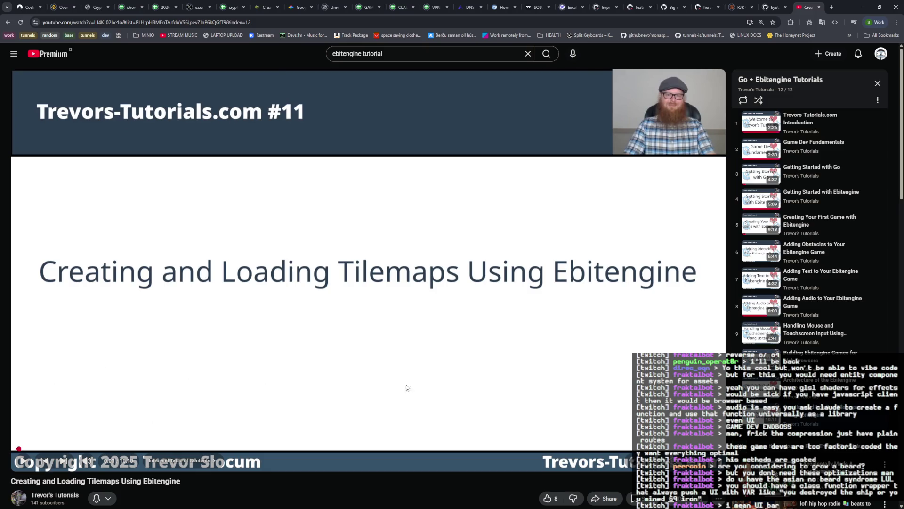
Resume the tilemaps video until the Tileset slide and refocus the browser window.
{"action": "left_click", "coordinate": [376, 406]}
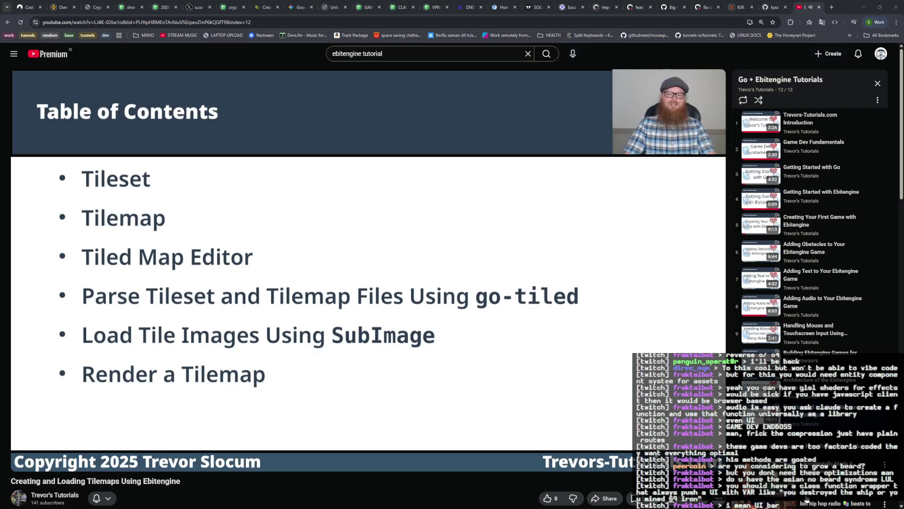
{"action": "left_click", "coordinate": [485, 494]}
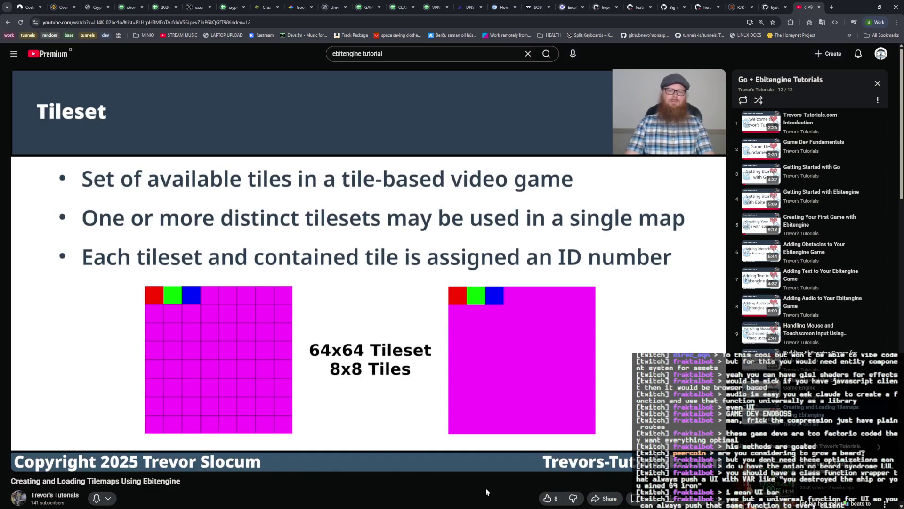
Pause on the Tileset slide, then resume playback to reach the Tilemap slide.
{"action": "left_click", "coordinate": [493, 389]}
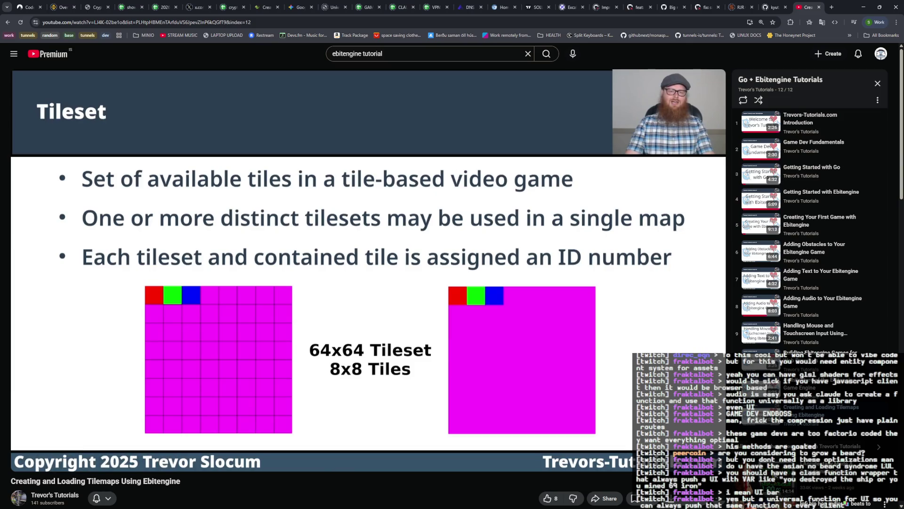
{"action": "left_click", "coordinate": [476, 398]}
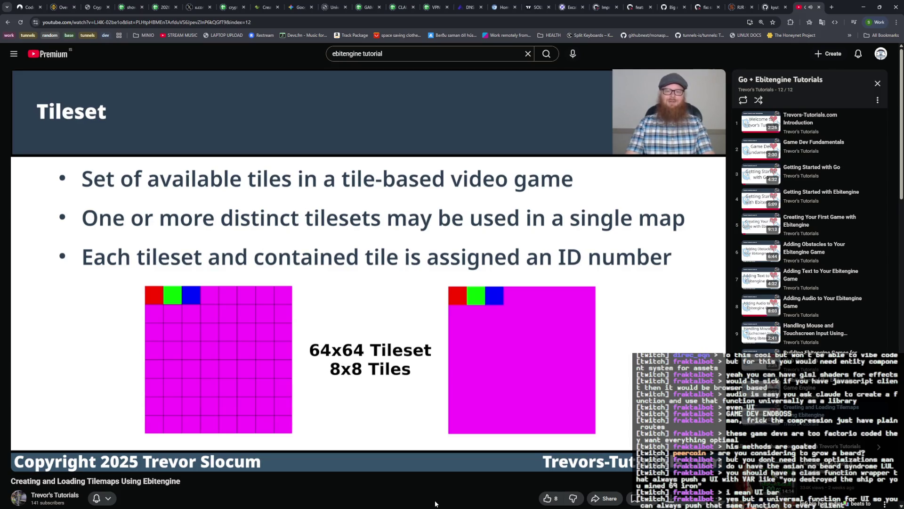
{"action": "mouse_move", "coordinate": [353, 367]}
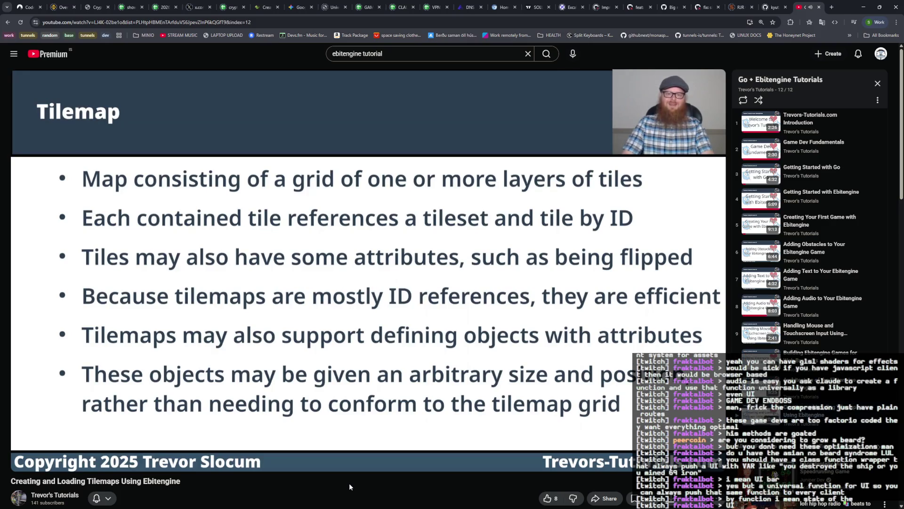
Watch past the Tilemap and Tiled Map Editor slides, toggling playback with a click and the spacebar.
{"action": "left_click", "coordinate": [350, 405]}
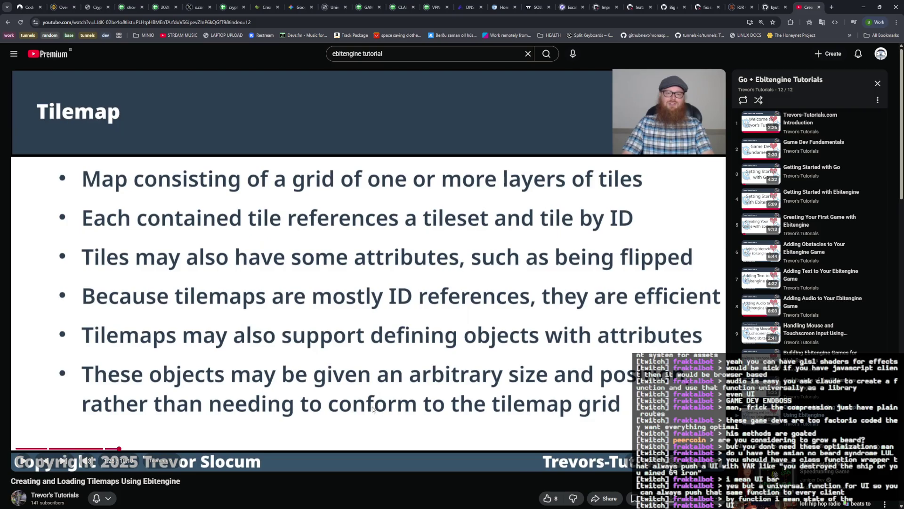
{"action": "key", "text": "space"}
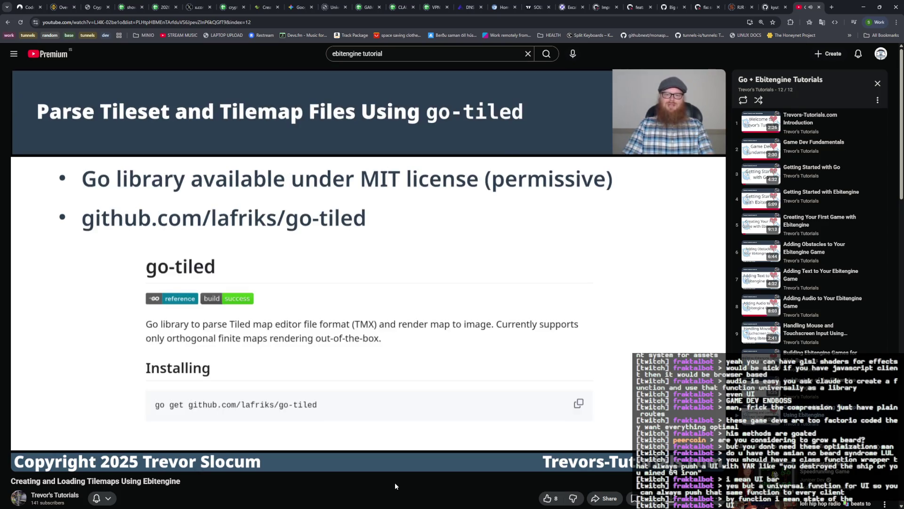
Pause on the go-tiled slide, jump back to the Tiled Map Editor slide, and start a new tab.
{"action": "left_click", "coordinate": [265, 414]}
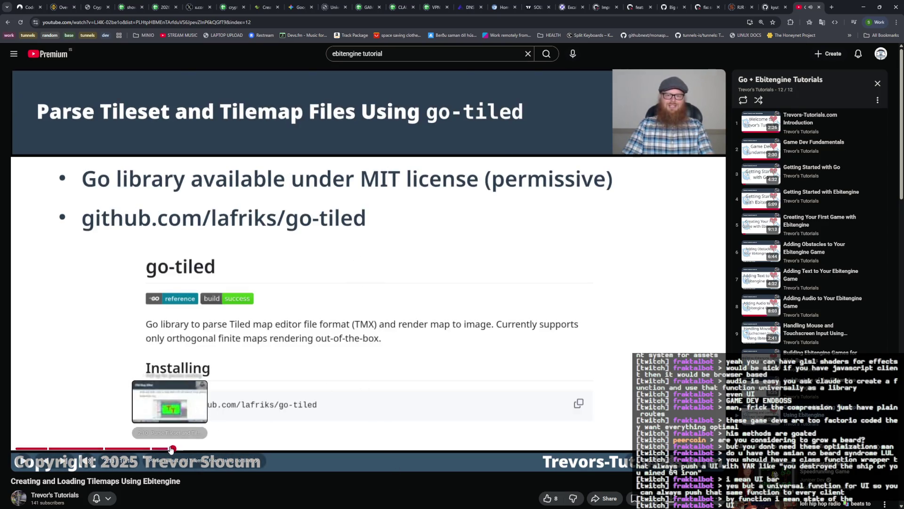
{"action": "left_click", "coordinate": [171, 446]}
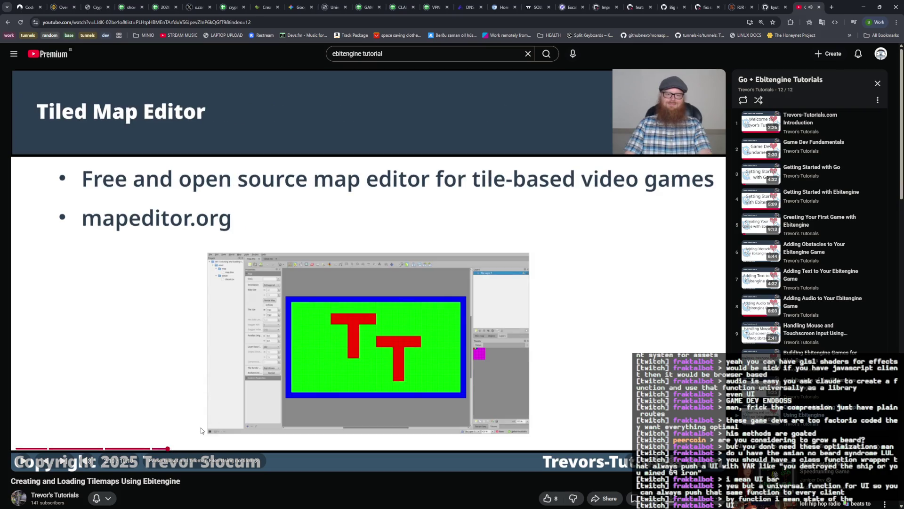
{"action": "key", "text": "ctrl+t"}
Load mapeditor.org, zoom it to 200%, and skim its Latest Updates section.
{"action": "type", "text": "mapedit"}
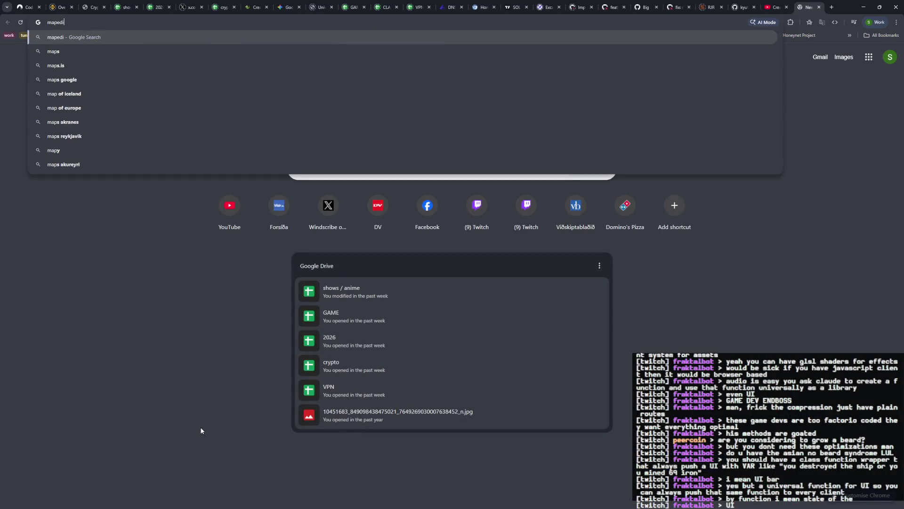
{"action": "type", "text": "or.org"}
{"action": "key", "text": "Return"}
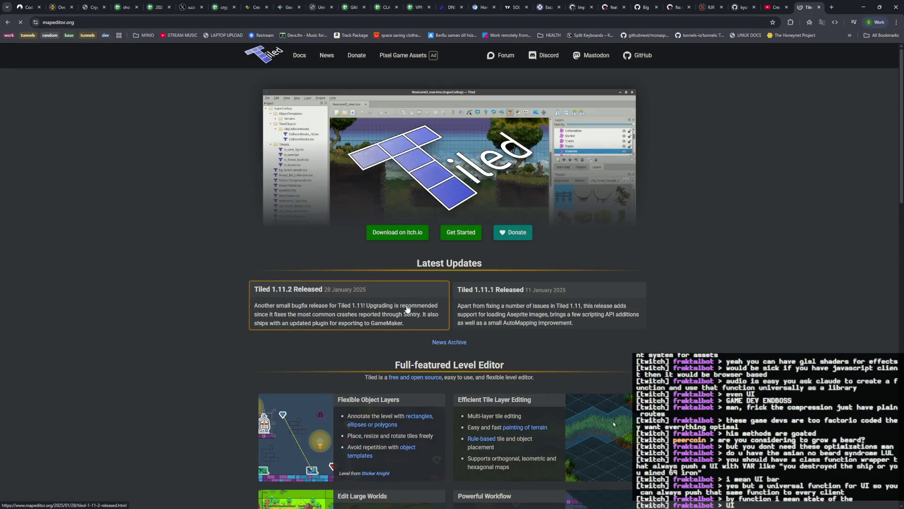
{"action": "key", "text": "ctrl+plus"}
{"action": "key", "text": "ctrl+plus"}
{"action": "key", "text": "ctrl+plus"}
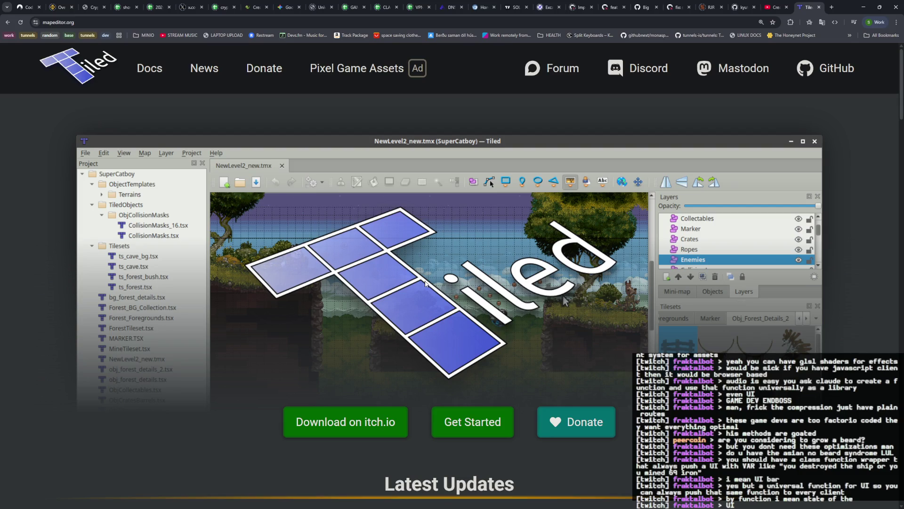
{"action": "scroll", "coordinate": [425, 282], "scroll_direction": "down", "scroll_amount": 5}
{"action": "scroll", "coordinate": [425, 282], "scroll_direction": "up", "scroll_amount": 5}
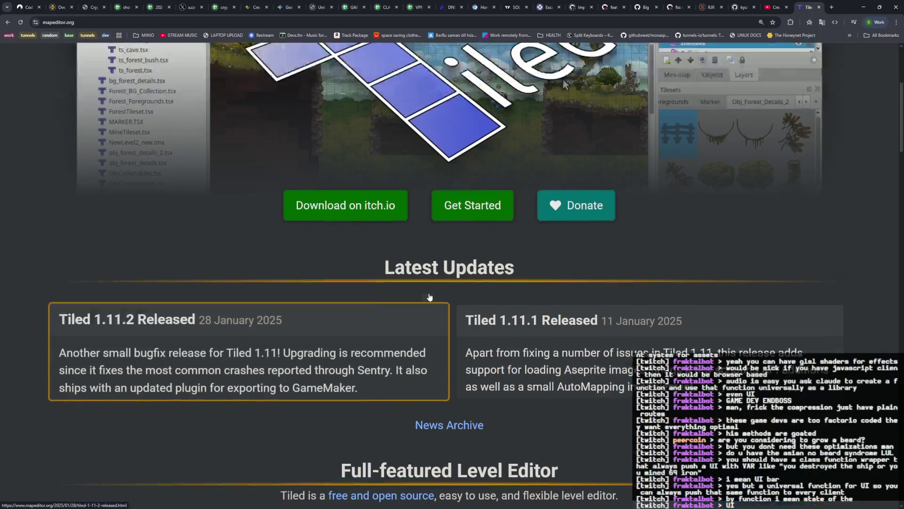
Move the Tiled tab beside the Creator tab and resume the tilemaps tutorial.
{"action": "mouse_move", "coordinate": [806, 8]}
{"action": "left_mouse_down"}
{"action": "mouse_move", "coordinate": [278, 7]}
{"action": "mouse_move", "coordinate": [288, 6]}
{"action": "left_mouse_up"}
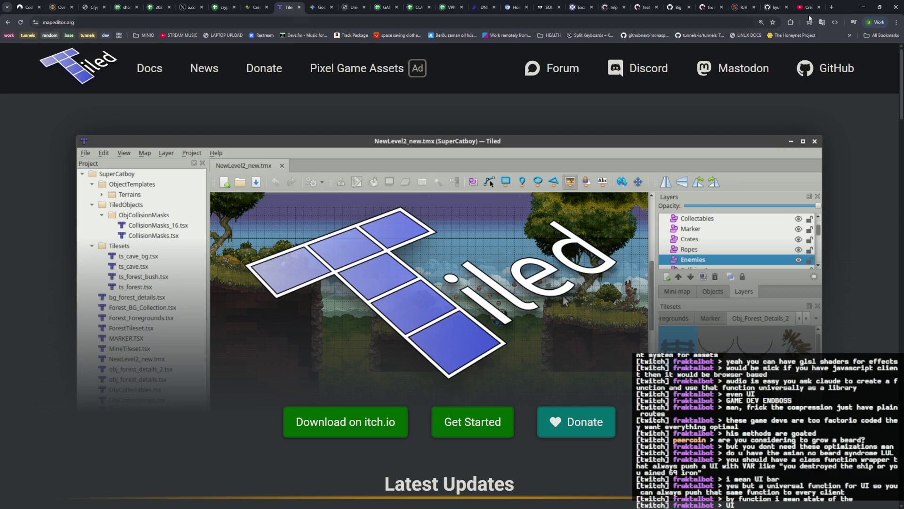
{"action": "left_click", "coordinate": [807, 7]}
{"action": "left_click", "coordinate": [634, 165]}
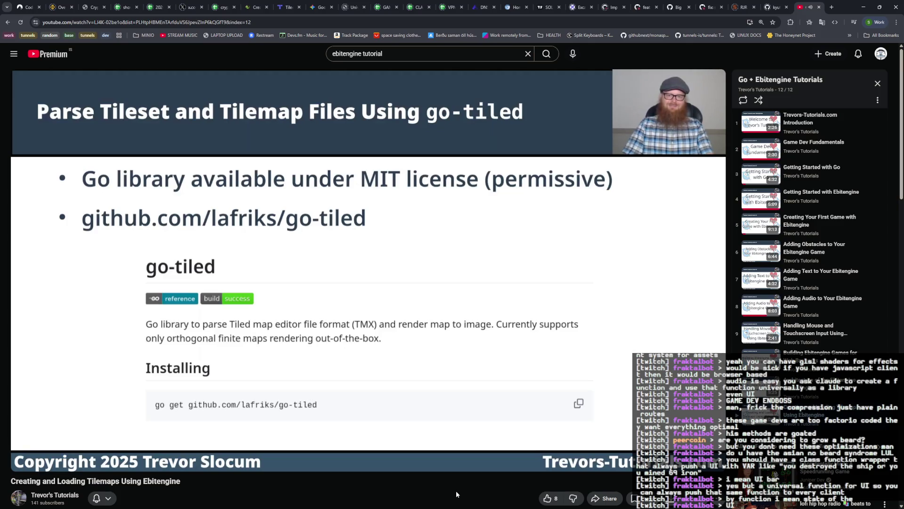
Pause the tutorial on the SubImage slide and start a new browser tab.
{"action": "left_click", "coordinate": [425, 367]}
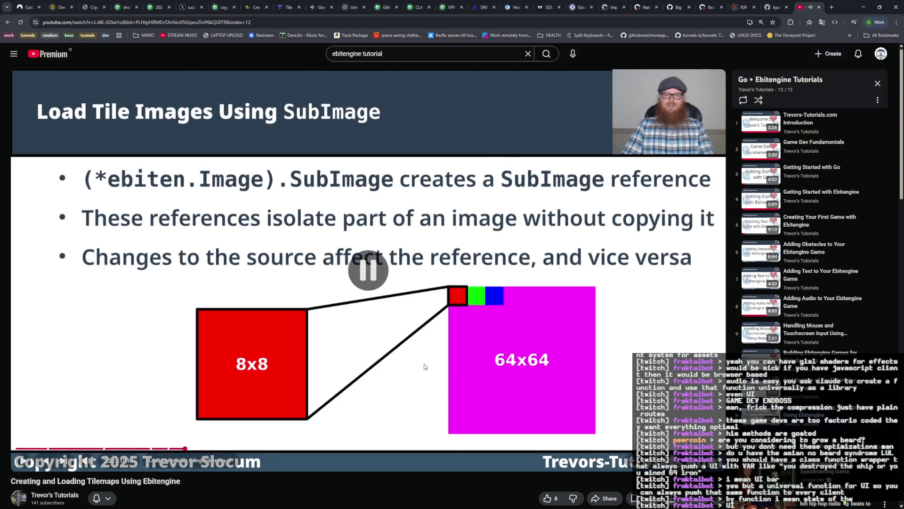
{"action": "key", "text": "ctrl+t"}
Search the web for gotiled and open the lafriks/go-tiled GitHub repository.
{"action": "type", "text": "gotil"}
{"action": "type", "text": "ed"}
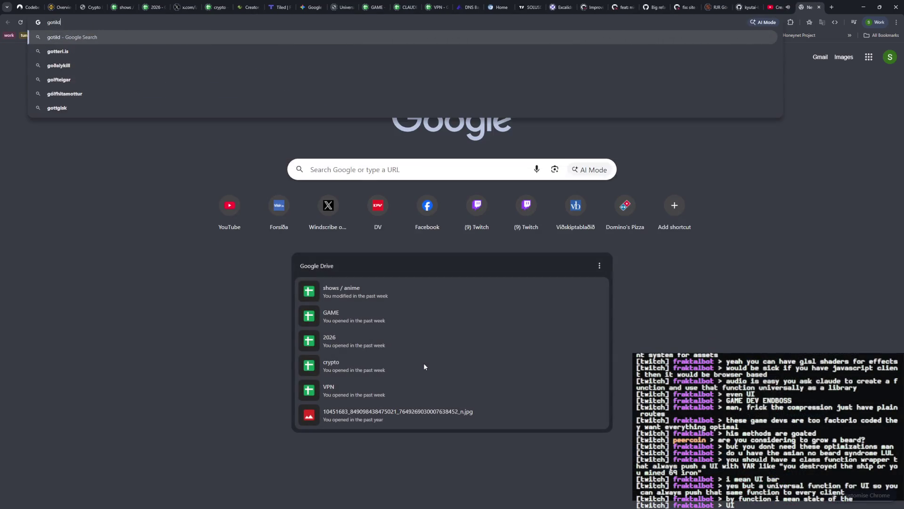
{"action": "key", "text": "Return"}
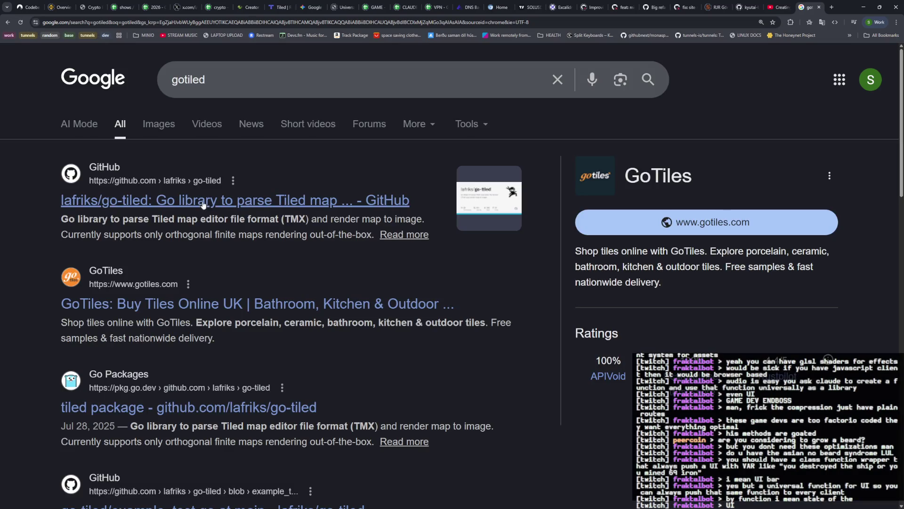
{"action": "left_click", "coordinate": [203, 202]}
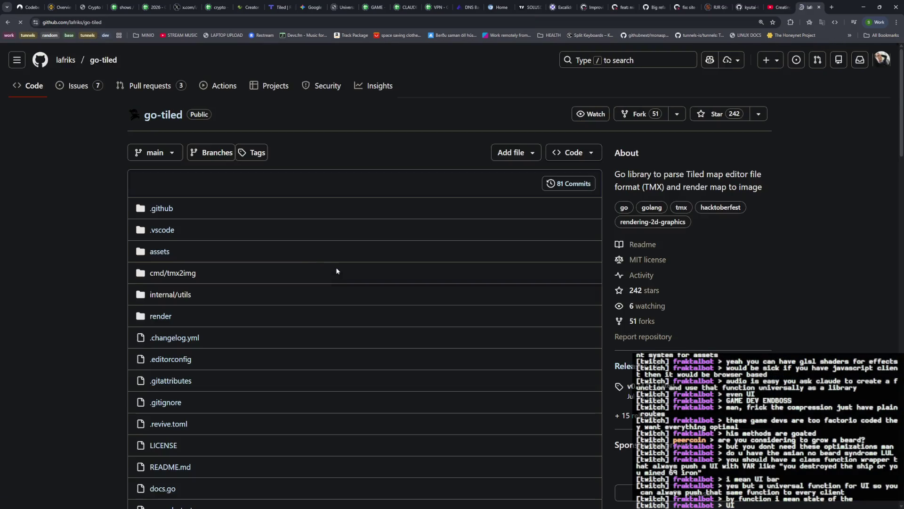
Read the README down to Embedded Filesystems and Documentation, move the tab beside Creator, and return to YouTube.
{"action": "scroll", "coordinate": [342, 273], "scroll_direction": "down", "scroll_amount": 15}
{"action": "scroll", "coordinate": [343, 275], "scroll_direction": "down", "scroll_amount": 4}
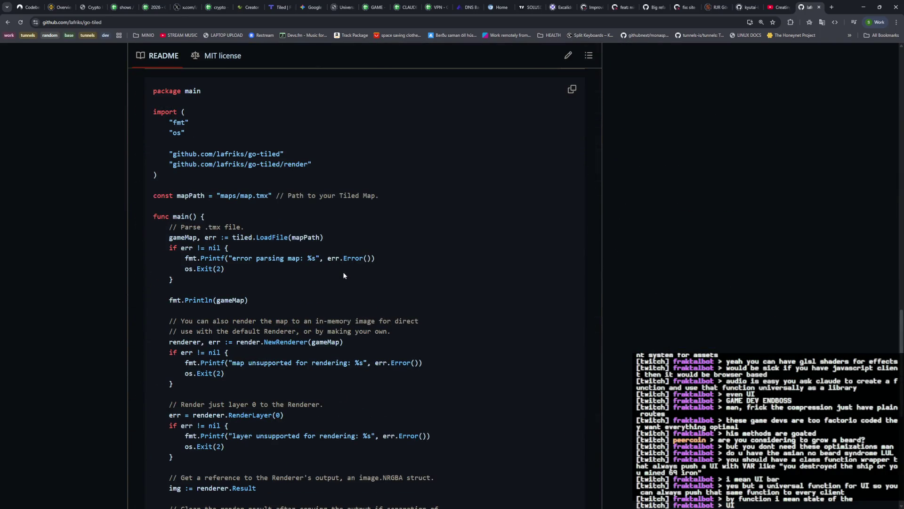
{"action": "scroll", "coordinate": [343, 276], "scroll_direction": "down", "scroll_amount": 3}
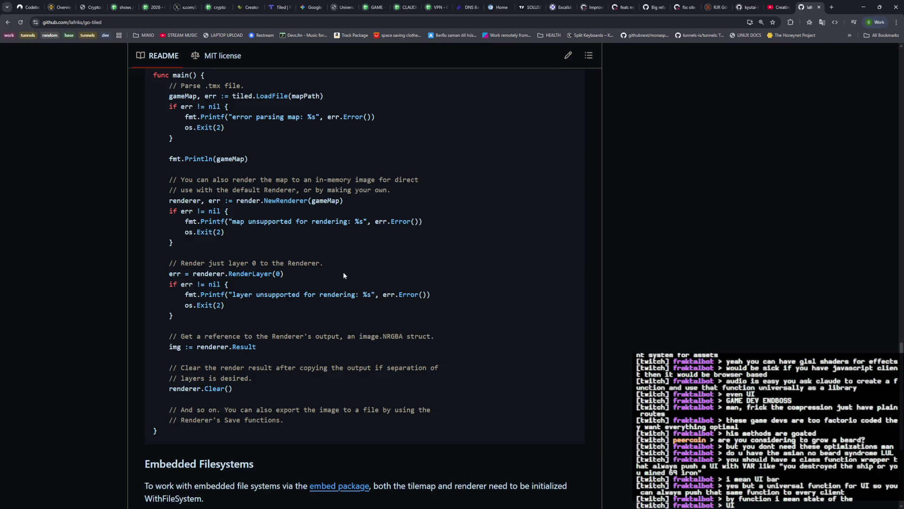
{"action": "scroll", "coordinate": [343, 276], "scroll_direction": "down", "scroll_amount": 5}
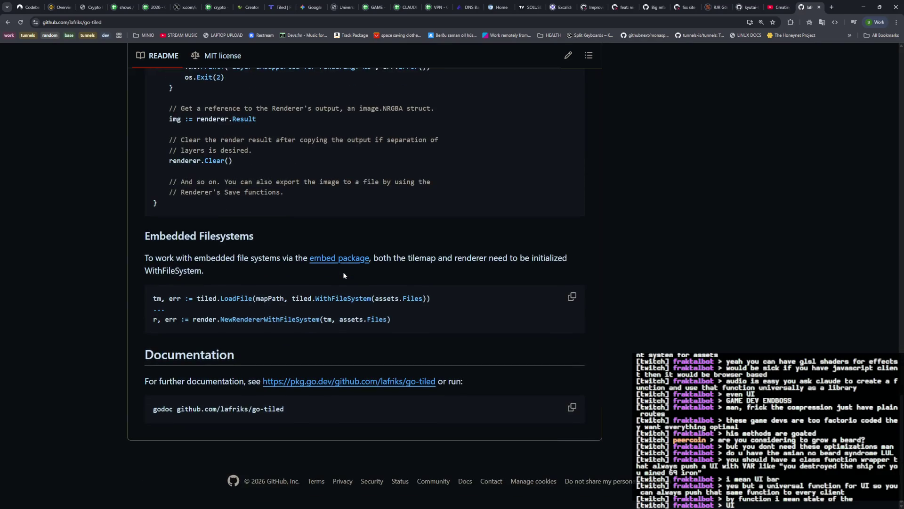
{"action": "left_click_drag", "start_coordinate": [806, 7], "coordinate": [279, 7]}
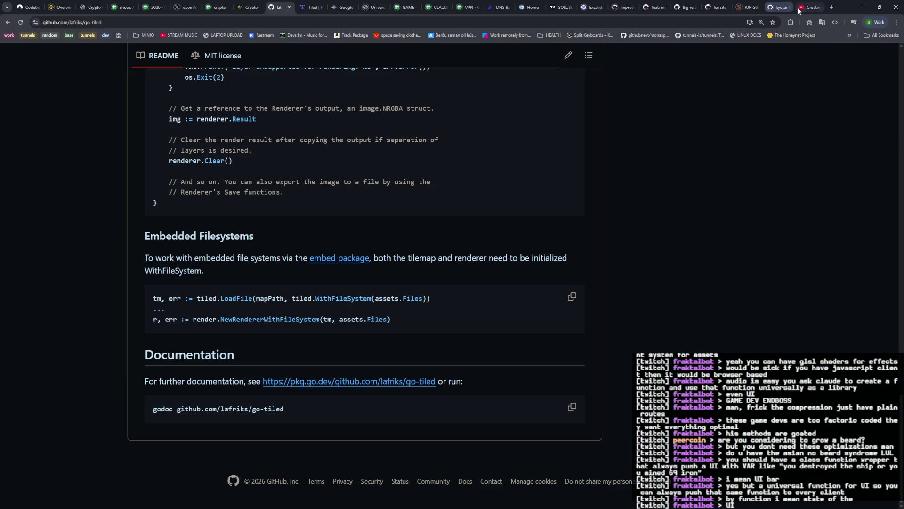
{"action": "left_click", "coordinate": [810, 7]}
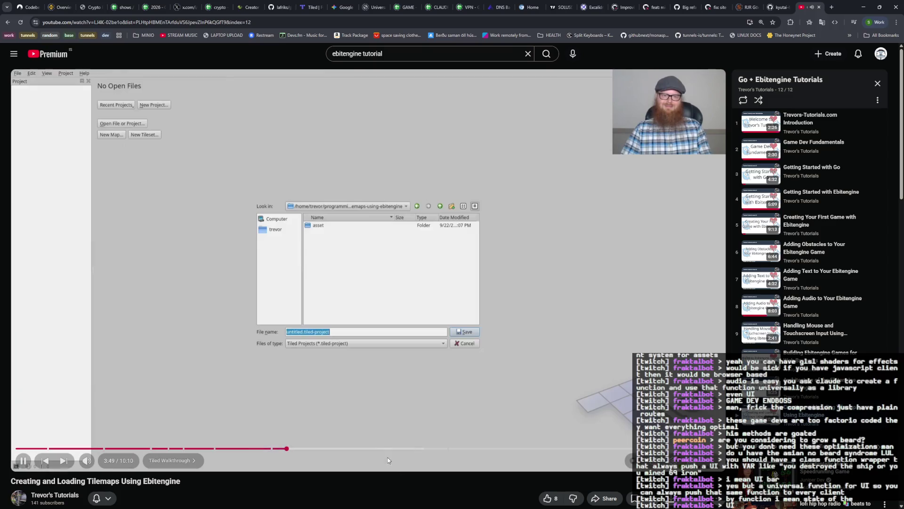
Skip the tutorial ahead through Tiled's file-open step to the tileset and map setup.
{"action": "left_click", "coordinate": [324, 449]}
{"action": "left_click", "coordinate": [347, 449]}
{"action": "left_click", "coordinate": [385, 451]}
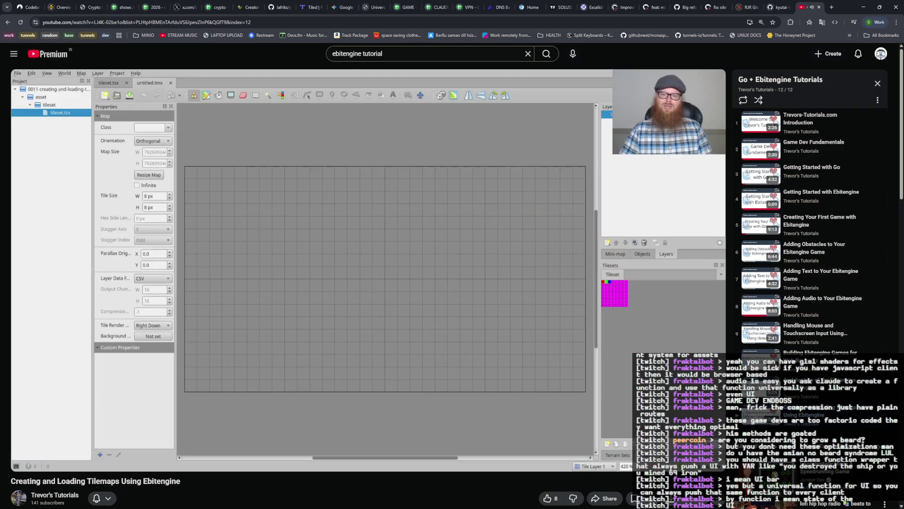
{"action": "mouse_move", "coordinate": [394, 470]}
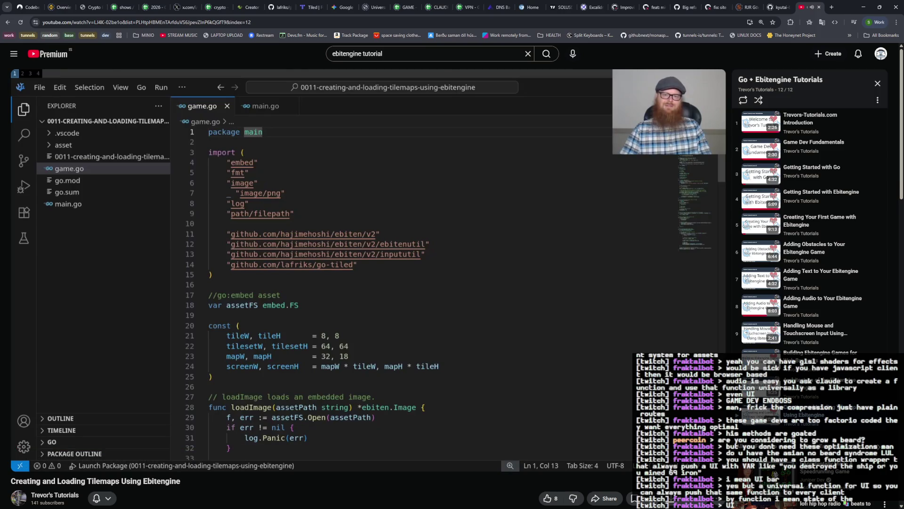
Skip the video to the Draw function at 9:24, then open the tutorial author's channel page.
{"action": "key", "text": "8"}
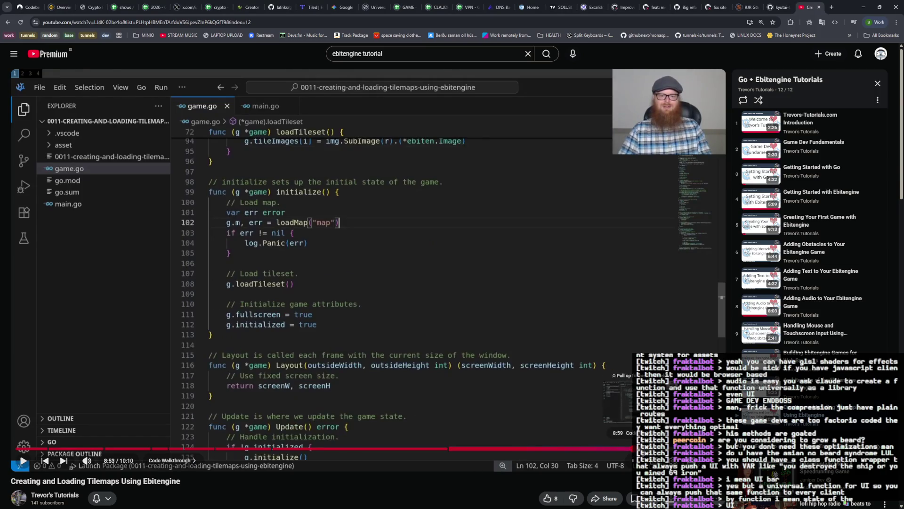
{"action": "key", "text": "9"}
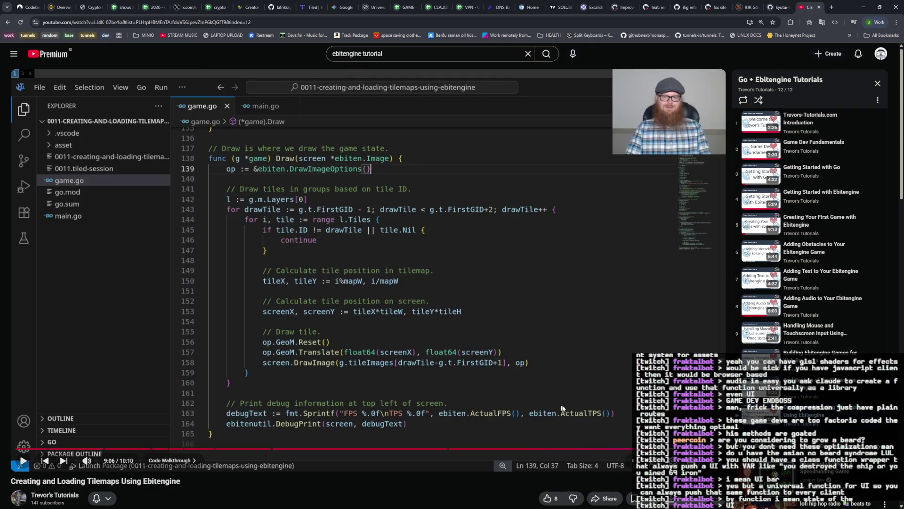
{"action": "left_click", "coordinate": [667, 449]}
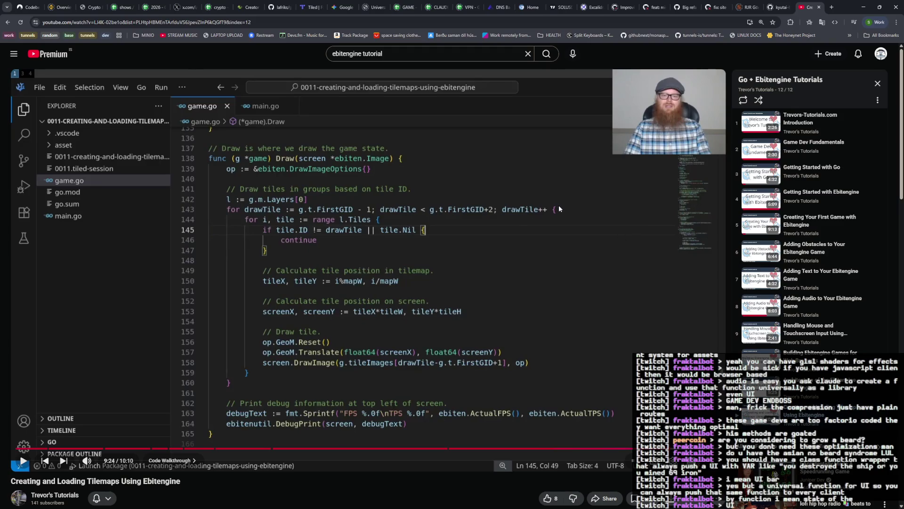
{"action": "scroll", "coordinate": [288, 371], "scroll_direction": "down", "scroll_amount": 1}
{"action": "left_click", "coordinate": [70, 460]}
List the channel's uploaded Go + Ebitengine videos and scroll through the grid.
{"action": "left_click", "coordinate": [285, 240]}
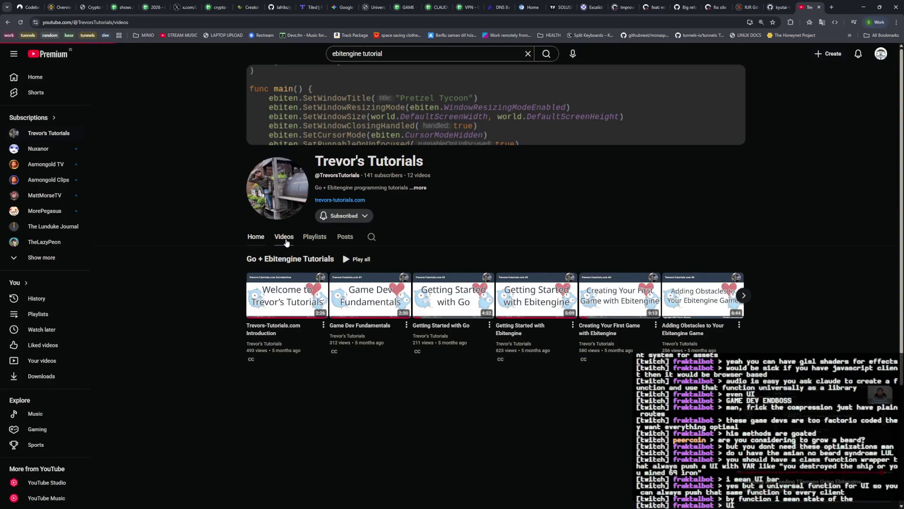
{"action": "scroll", "coordinate": [752, 336], "scroll_direction": "down", "scroll_amount": 3}
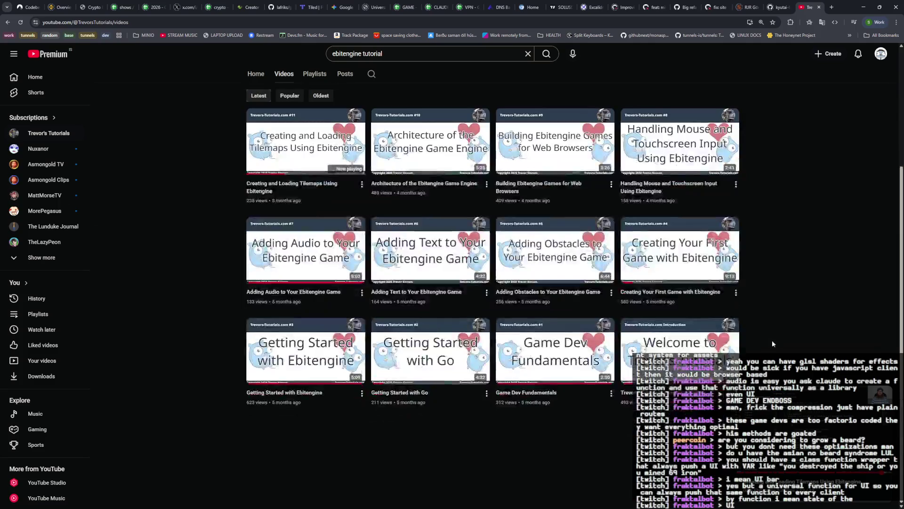
{"action": "scroll", "coordinate": [793, 346], "scroll_direction": "up", "scroll_amount": 1}
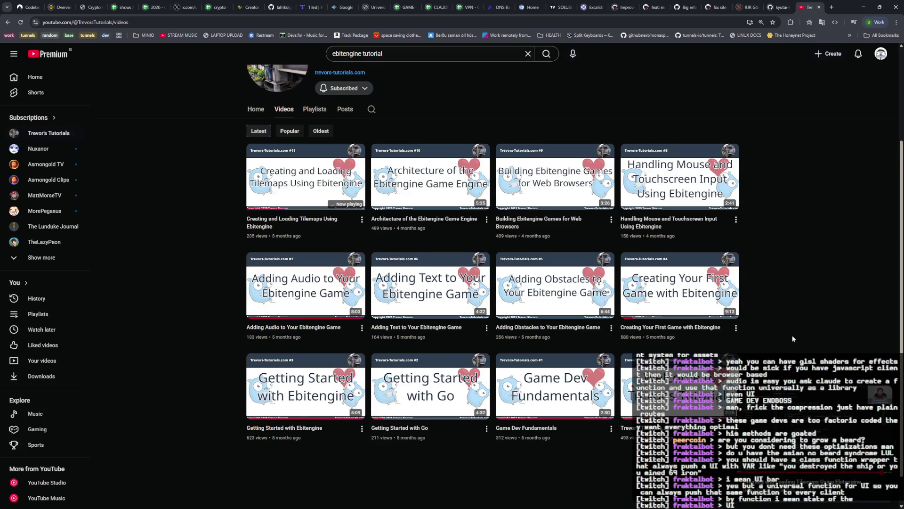
{"action": "scroll", "coordinate": [792, 336], "scroll_direction": "up", "scroll_amount": 1}
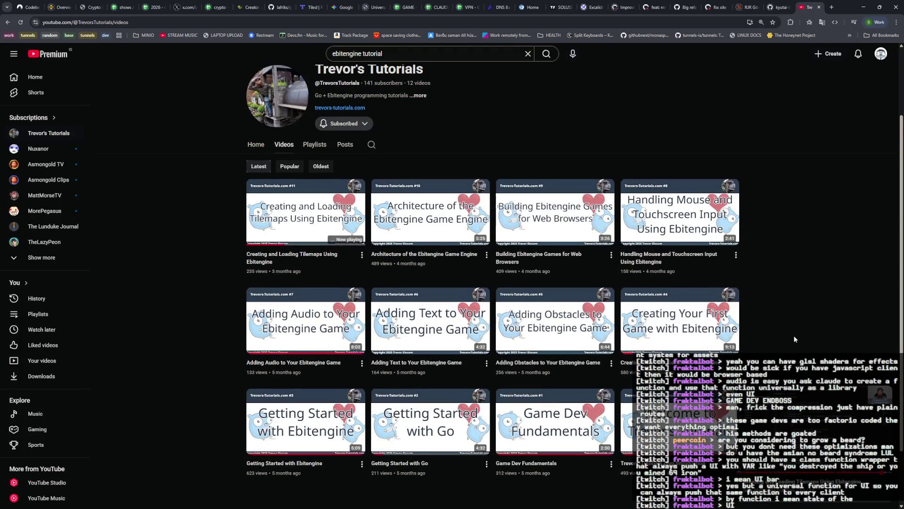
Switch to the terminal, maximize the editor pane and open client/main.go via 'func main' search.
{"action": "mouse_move", "coordinate": [449, 334]}
{"action": "key", "text": "alt+Tab"}
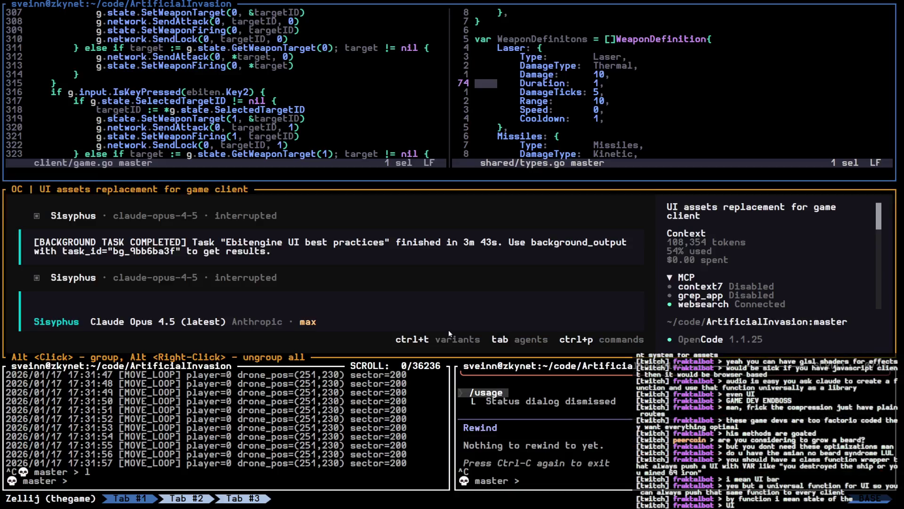
{"action": "key", "text": "ctrl+p"}
{"action": "key", "text": "f"}
{"action": "key", "text": "colon"}
{"action": "key", "text": "Escape"}
{"action": "key", "text": "space"}
{"action": "type", "text": "func main"}
{"action": "key", "text": "Return"}
Browse main.go's window setup calls down to SetTPS(200) and view RunGame's documentation.
{"action": "key", "text": "1"}
{"action": "key", "text": "4"}
{"action": "key", "text": "j"}
{"action": "key", "text": "w"}
{"action": "key", "text": "5"}
{"action": "key", "text": "j"}
{"action": "key", "text": "w"}
{"action": "key", "text": "w"}
{"action": "key", "text": "w"}
{"action": "key", "text": "semicolon"}
{"action": "key", "text": "j"}
{"action": "key", "text": "j"}
{"action": "key", "text": "j"}
{"action": "key", "text": "j"}
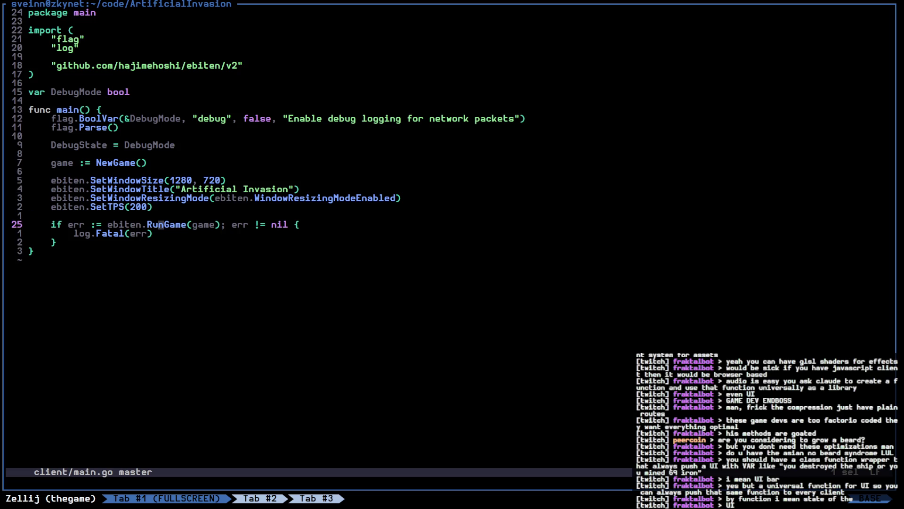
{"action": "key", "text": "space"}
{"action": "key", "text": "k"}
{"action": "key", "text": "colon"}
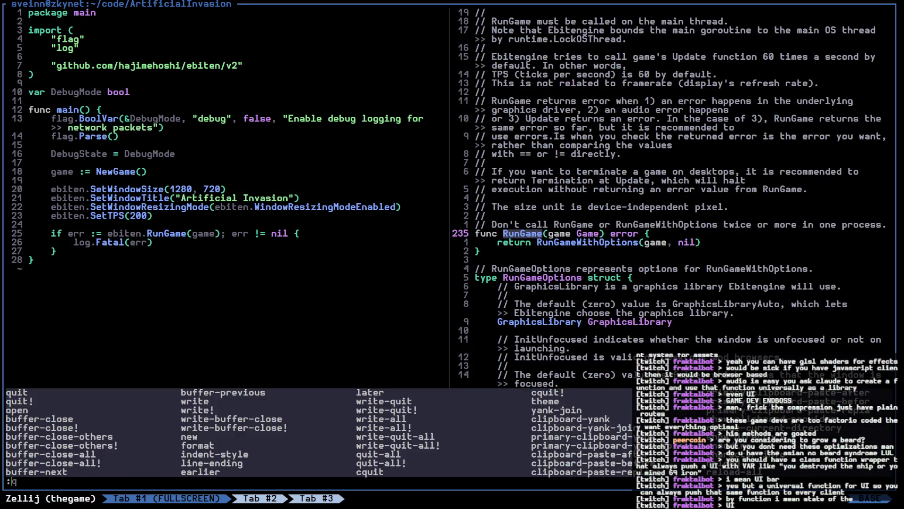
{"action": "key", "text": "Escape"}
Insert an empty line above the RunGame check and try a symbol search for 'supd'.
{"action": "key", "text": "O"}
{"action": "key", "text": "space"}
{"action": "type", "text": "supd"}
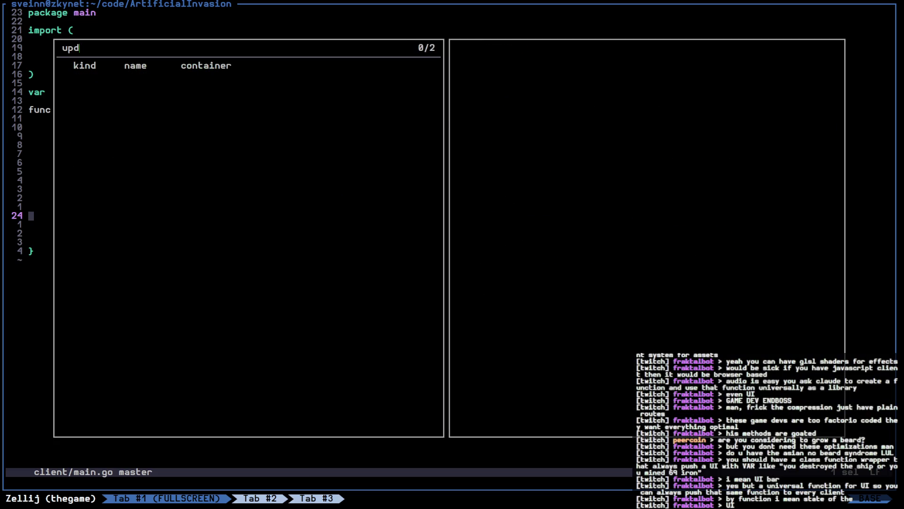
{"action": "key", "text": "Escape"}
Open NewGame's definition from game.go in a side-by-side split and read through it.
{"action": "key", "text": "l"}
{"action": "key", "text": "l"}
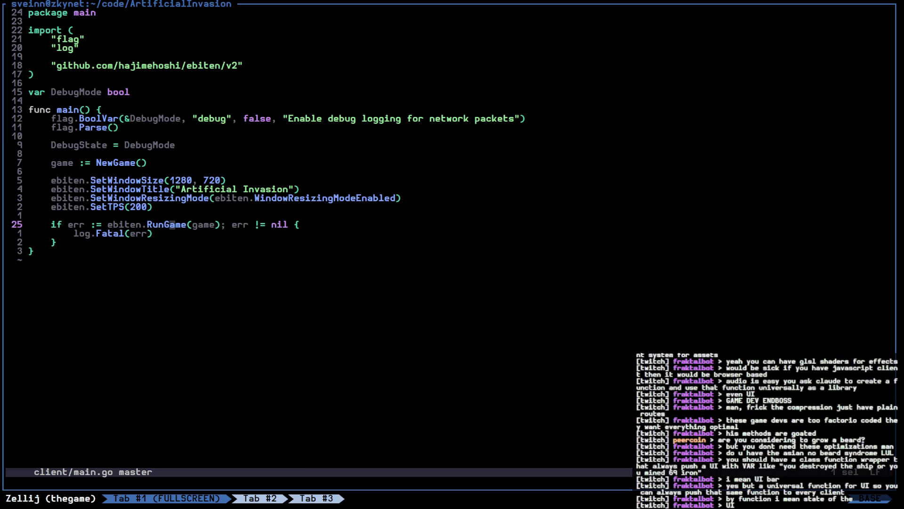
{"action": "key", "text": "ctrl+w"}
{"action": "key", "text": "v"}
{"action": "key", "text": "j"}
{"action": "key", "text": "k"}
{"action": "key", "text": "w"}
{"action": "key", "text": "w"}
{"action": "key", "text": "w"}
{"action": "key", "text": "g"}
{"action": "key", "text": "d"}
{"action": "key", "text": "j"}
{"action": "key", "text": "j"}
{"action": "key", "text": "j"}
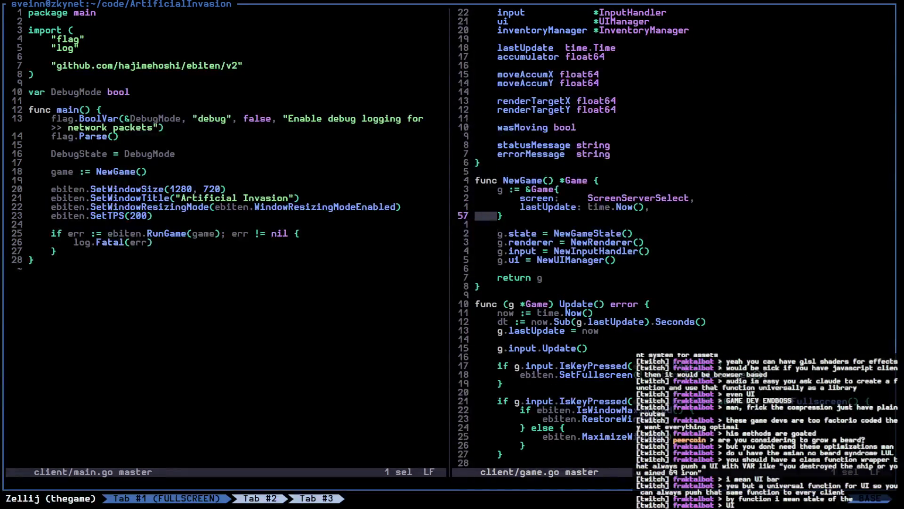
{"action": "key", "text": "j"}
{"action": "key", "text": "j"}
{"action": "key", "text": "j"}
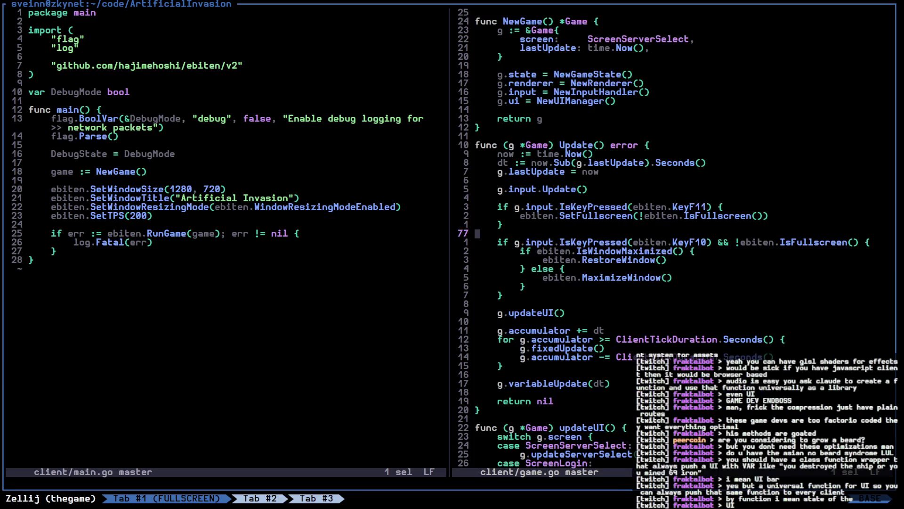
{"action": "key", "text": "k"}
{"action": "key", "text": "k"}
{"action": "key", "text": "k"}
{"action": "key", "text": "k"}
{"action": "key", "text": "k"}
{"action": "key", "text": "k"}
Preview game.go symbols like Draw, Layout, updateMining and updateUI, then jump to (*Game).Update.
{"action": "key", "text": "j"}
{"action": "key", "text": "j"}
{"action": "key", "text": "j"}
{"action": "key", "text": "space"}
{"action": "key", "text": "s"}
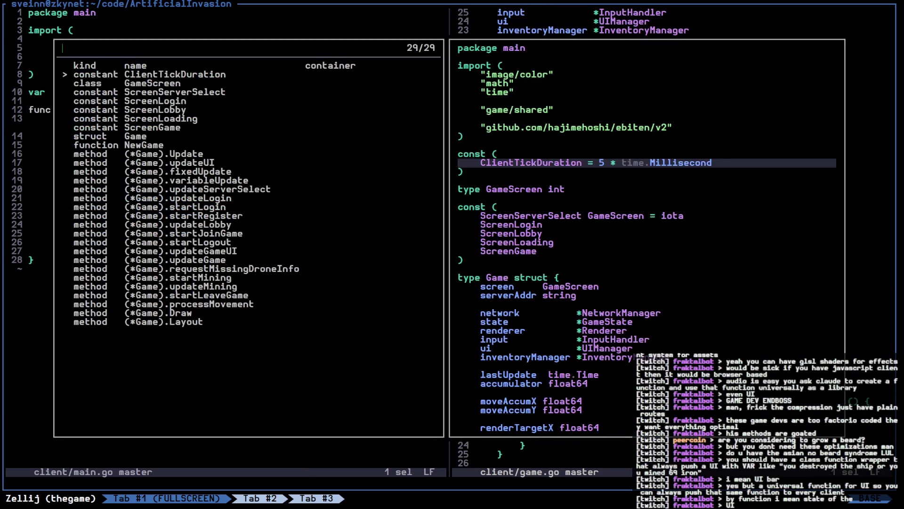
{"action": "key", "text": "Up"}
{"action": "key", "text": "Up"}
{"action": "key", "text": "Down"}
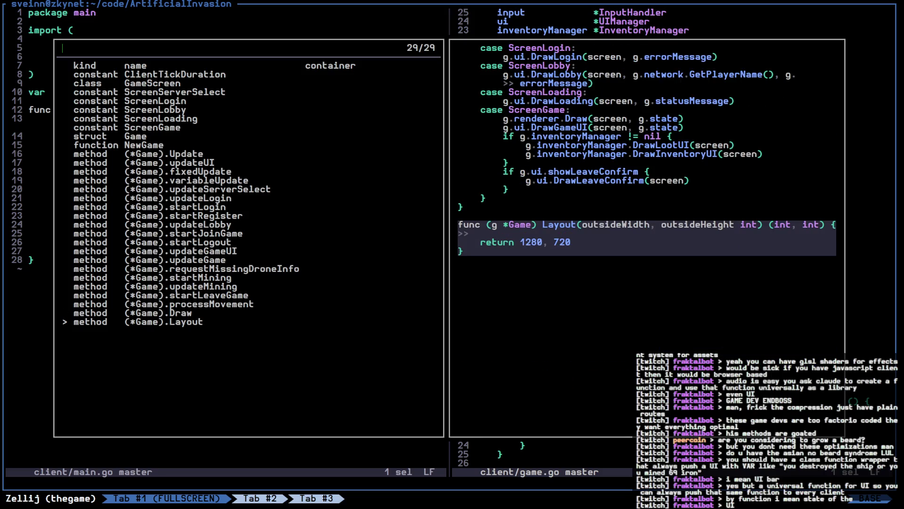
{"action": "key", "text": "Up"}
{"action": "key", "text": "Up"}
{"action": "key", "text": "Up"}
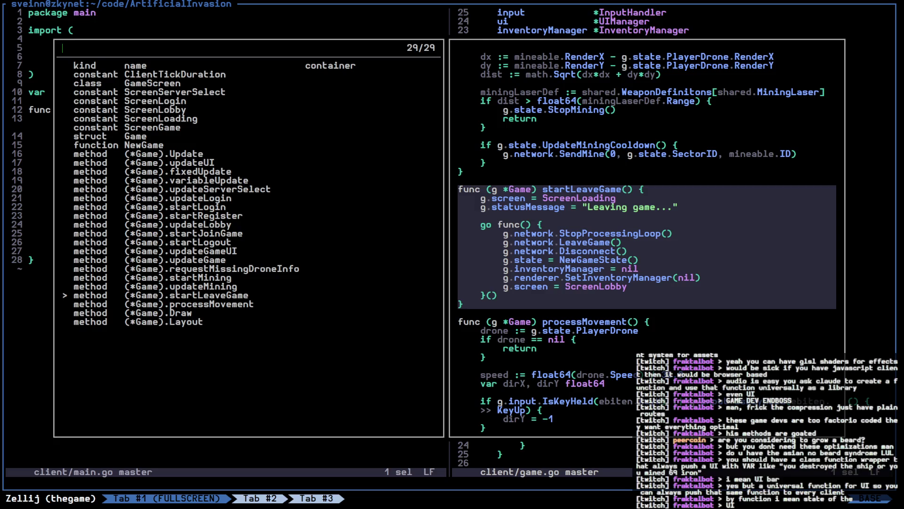
{"action": "key", "text": "Up"}
{"action": "key", "text": "Up"}
{"action": "key", "text": "Up"}
{"action": "key", "text": "Up"}
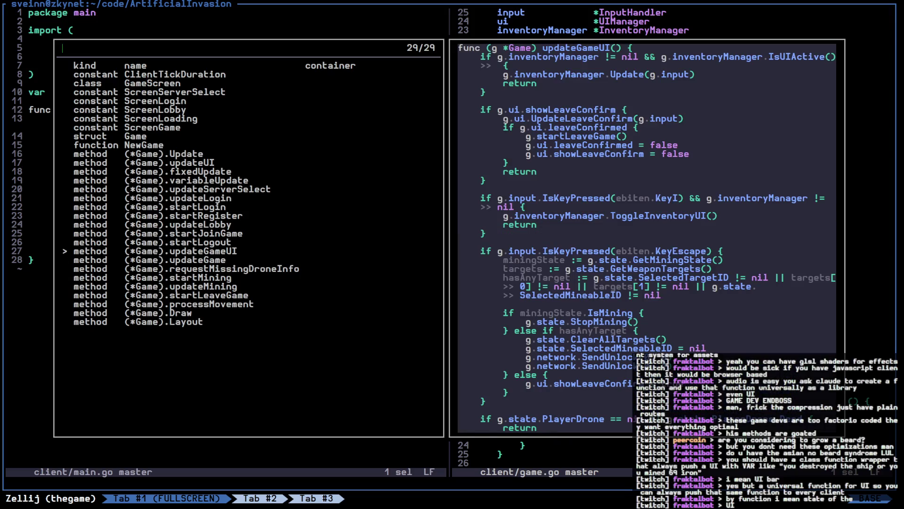
{"action": "key", "text": "Up"}
{"action": "key", "text": "Up"}
{"action": "key", "text": "Up"}
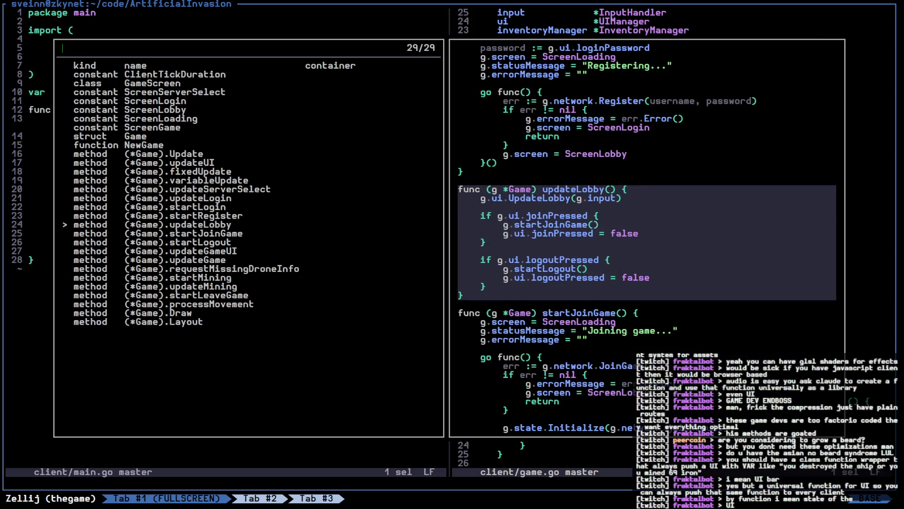
{"action": "key", "text": "Up"}
{"action": "key", "text": "Up"}
{"action": "key", "text": "Up"}
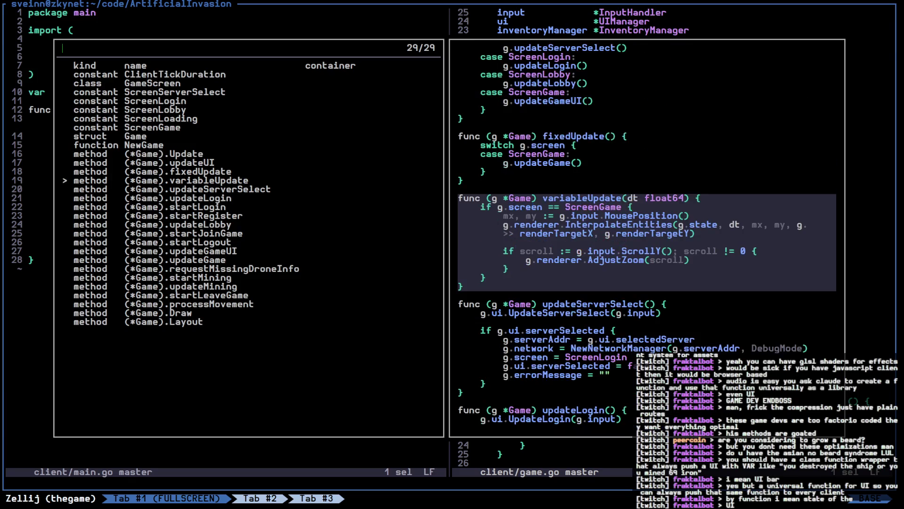
{"action": "key", "text": "Up"}
{"action": "key", "text": "Up"}
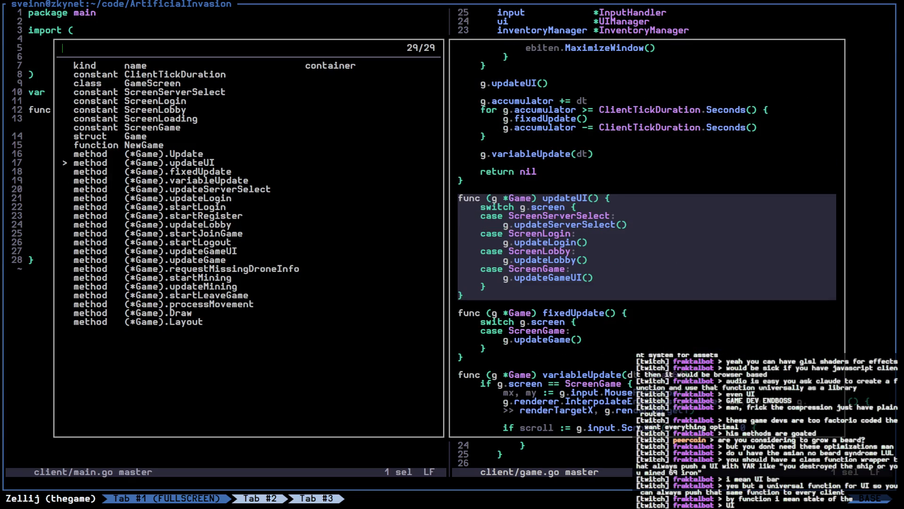
{"action": "key", "text": "Up"}
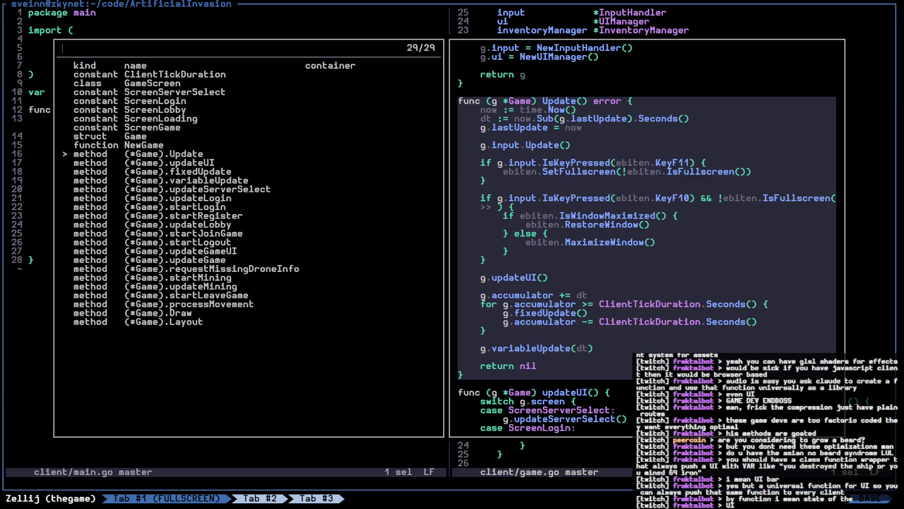
{"action": "key", "text": "Return"}
Close the main.go view with :q and scroll down through the Update method.
{"action": "type", "text": ":q"}
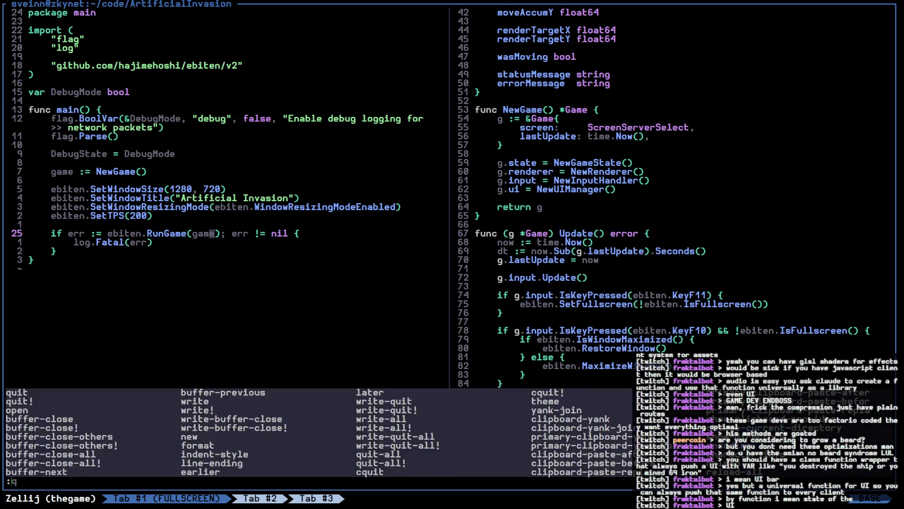
{"action": "key", "text": "Return"}
{"action": "scroll", "coordinate": [311, 236], "scroll_direction": "down", "scroll_amount": 4}
{"action": "scroll", "coordinate": [310, 235], "scroll_direction": "down", "scroll_amount": 4}
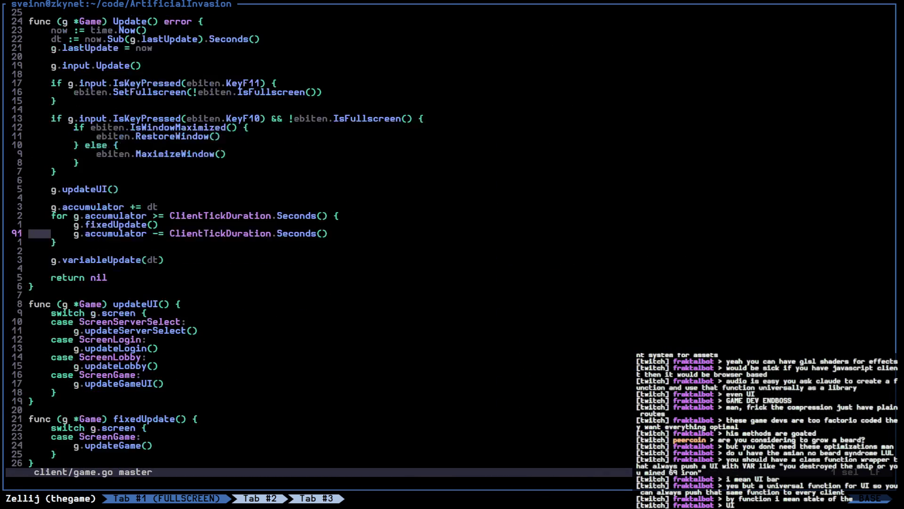
Open variableUpdate in a split, then follow InterpolateEntities to its definition in renderer.go.
{"action": "left_click", "coordinate": [82, 260]}
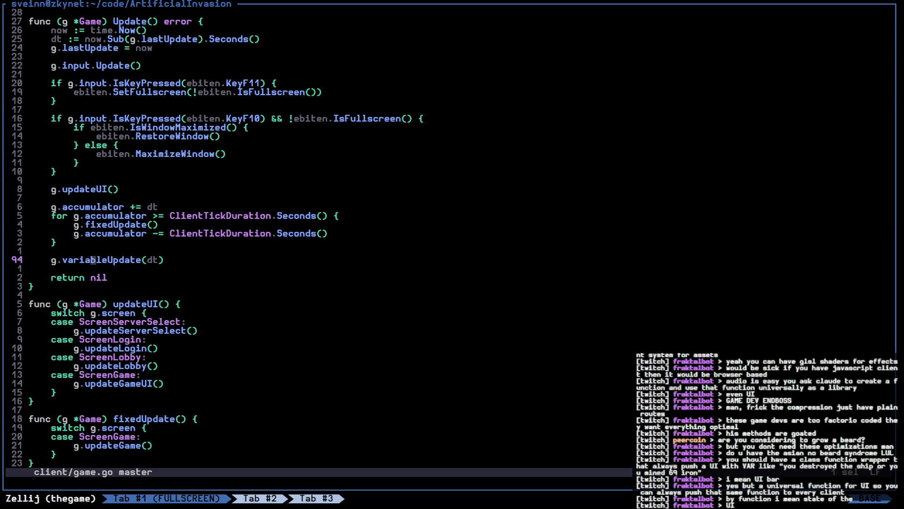
{"action": "key", "text": "ctrl+w"}
{"action": "key", "text": "v"}
{"action": "key", "text": "g"}
{"action": "key", "text": "d"}
{"action": "key", "text": "j"}
{"action": "key", "text": "w"}
{"action": "key", "text": "w"}
{"action": "key", "text": "w"}
{"action": "key", "text": "k"}
{"action": "key", "text": "k"}
{"action": "key", "text": "k"}
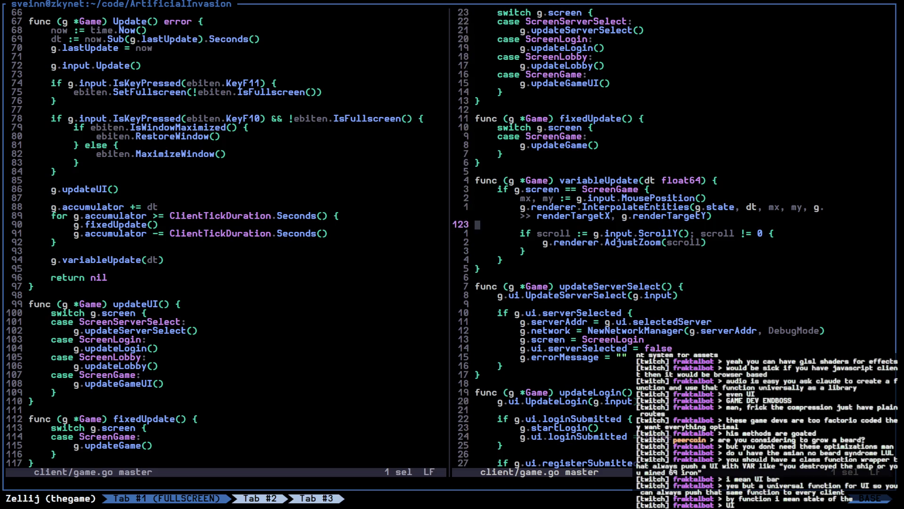
{"action": "key", "text": "h"}
{"action": "key", "text": "h"}
{"action": "key", "text": "h"}
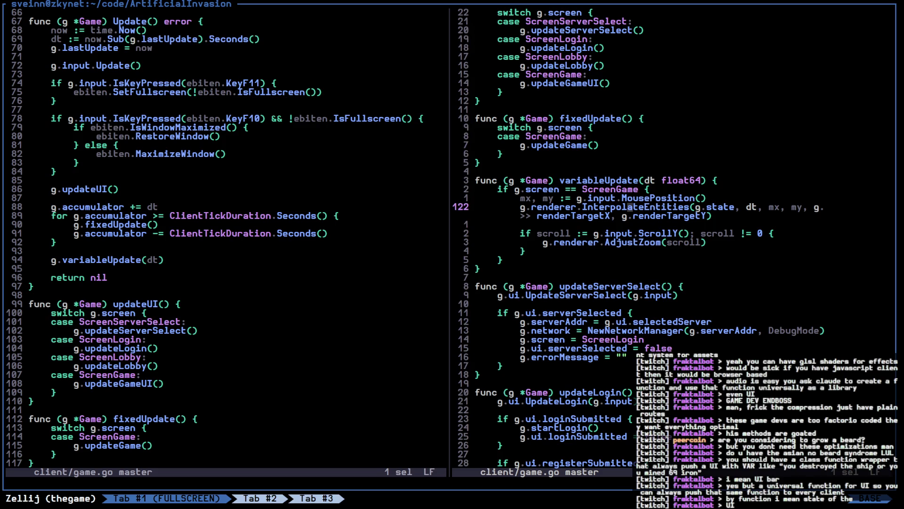
{"action": "key", "text": "g"}
{"action": "key", "text": "d"}
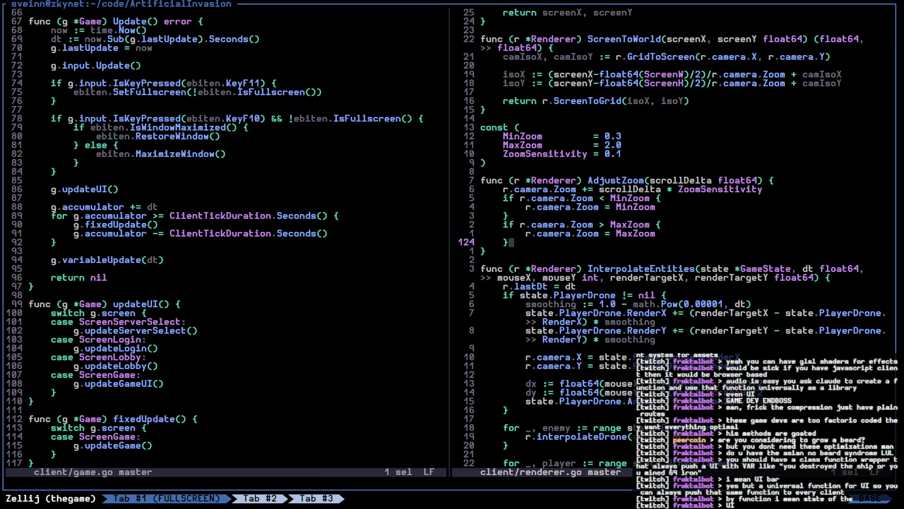
Follow the interpolateDrone and interpolatePosition calls to their definitions in renderer.go.
{"action": "key", "text": "j"}
{"action": "key", "text": "j"}
{"action": "key", "text": "j"}
{"action": "key", "text": "j"}
{"action": "key", "text": "j"}
{"action": "key", "text": "j"}
{"action": "key", "text": "e"}
{"action": "key", "text": "j"}
{"action": "key", "text": "j"}
{"action": "key", "text": "j"}
{"action": "key", "text": "space"}
{"action": "key", "text": "Escape"}
{"action": "key", "text": "g"}
{"action": "key", "text": "d"}
{"action": "key", "text": "j"}
{"action": "key", "text": "j"}
{"action": "key", "text": "j"}
{"action": "key", "text": "j"}
{"action": "key", "text": "k"}
{"action": "key", "text": "k"}
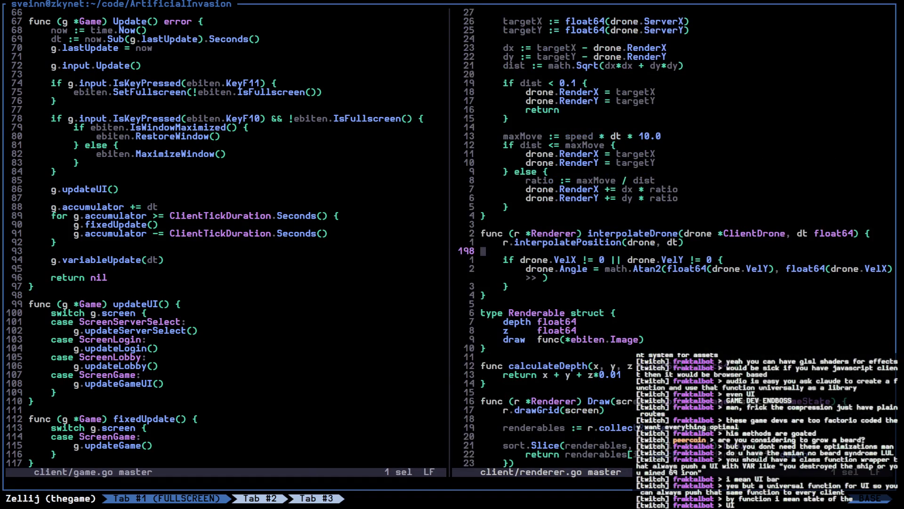
{"action": "key", "text": "g"}
{"action": "key", "text": "d"}
{"action": "key", "text": "j"}
{"action": "key", "text": "j"}
{"action": "key", "text": "j"}
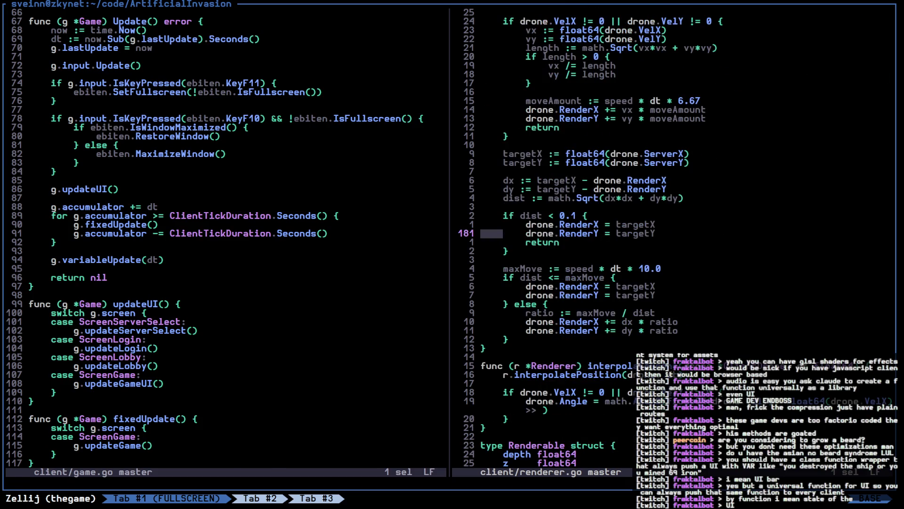
Close the renderer.go split and review Update from g.input.Update() to the accumulator loop.
{"action": "key", "text": "ctrl+w"}
{"action": "key", "text": "q"}
{"action": "key", "text": "k"}
{"action": "key", "text": "k"}
{"action": "key", "text": "k"}
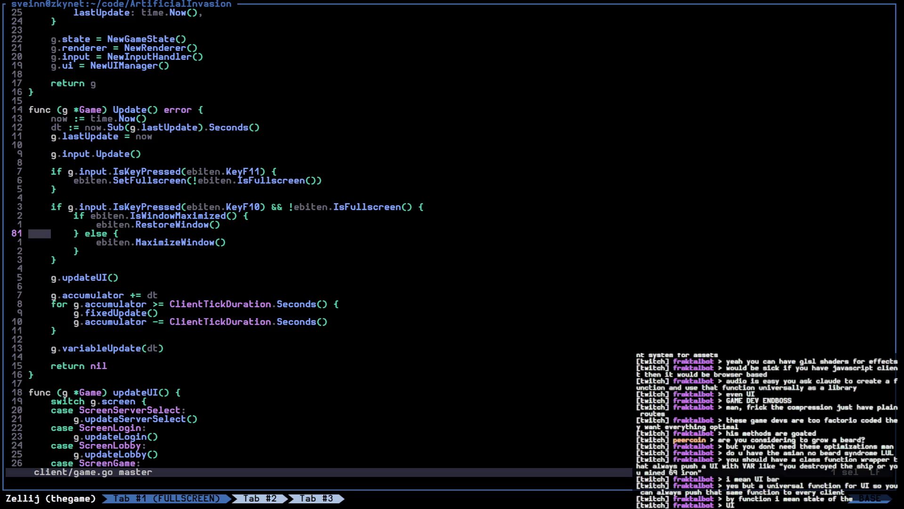
{"action": "key", "text": "k"}
{"action": "key", "text": "k"}
{"action": "key", "text": "k"}
{"action": "key", "text": "w"}
{"action": "key", "text": "w"}
{"action": "key", "text": "w"}
{"action": "key", "text": "j"}
{"action": "key", "text": "j"}
{"action": "key", "text": "j"}
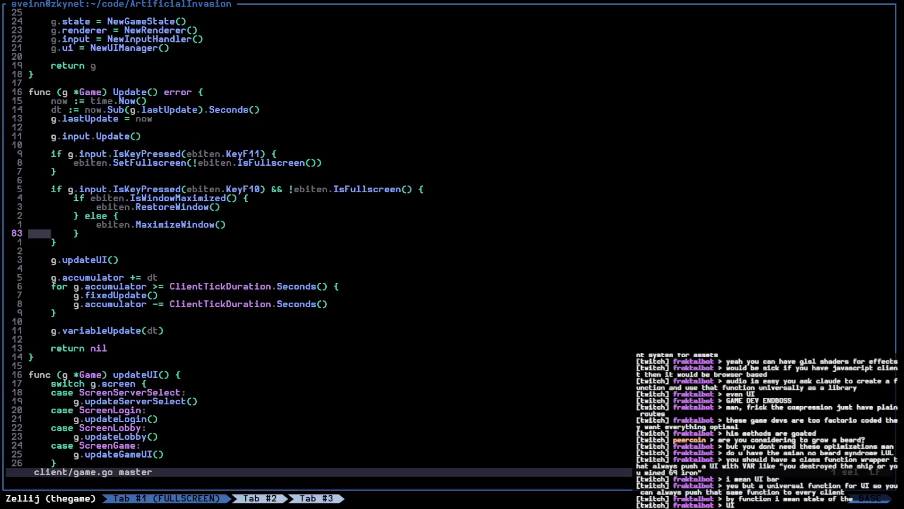
{"action": "key", "text": "space"}
Jump to game.go's Draw method and move to the ScreenServerSelect case.
{"action": "key", "text": "s"}
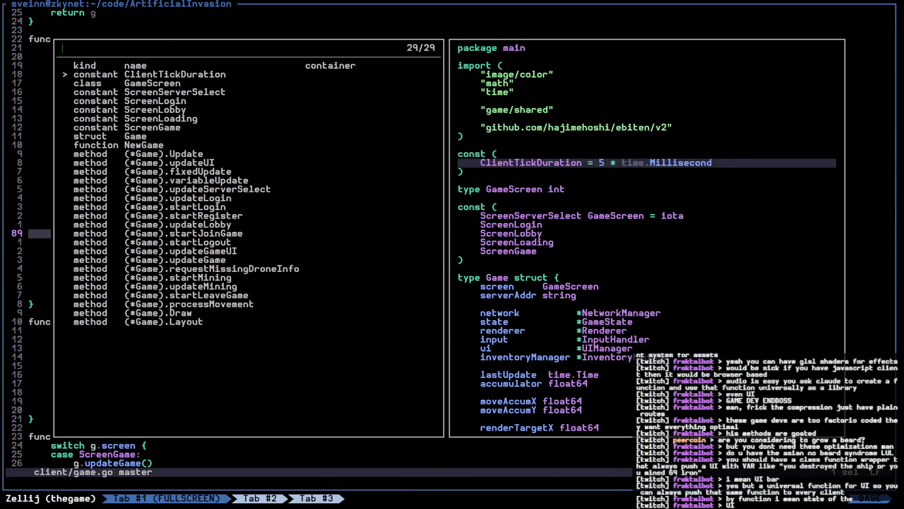
{"action": "key", "text": "Up"}
{"action": "key", "text": "Up"}
{"action": "key", "text": "Return"}
{"action": "key", "text": "j"}
{"action": "key", "text": "j"}
{"action": "key", "text": "j"}
{"action": "key", "text": "w"}
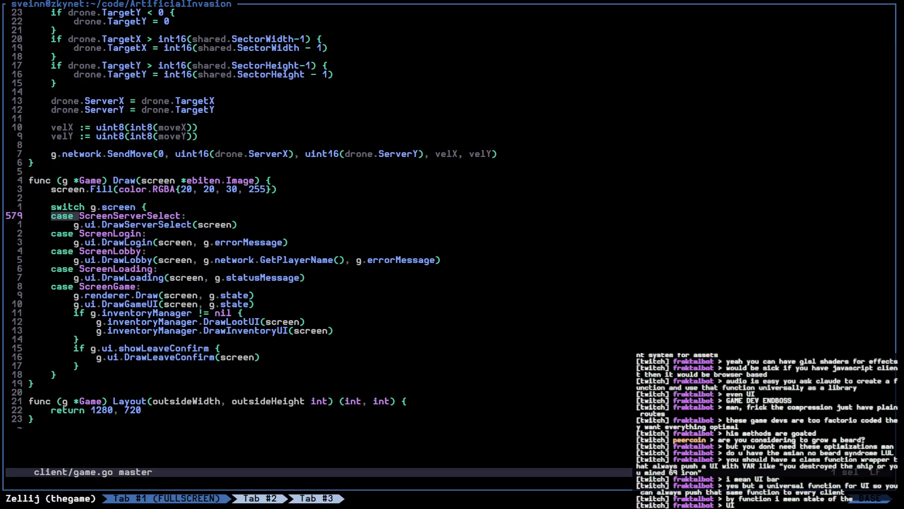
{"action": "key", "text": "j"}
Inspect DrawServerSelect in ui.go in a split, down to the server list background colour, then close it.
{"action": "key", "text": "ctrl+w"}
{"action": "key", "text": "v"}
{"action": "key", "text": "g"}
{"action": "key", "text": "d"}
{"action": "key", "text": "j"}
{"action": "key", "text": "j"}
{"action": "key", "text": "j"}
{"action": "key", "text": "j"}
{"action": "key", "text": "j"}
{"action": "key", "text": "j"}
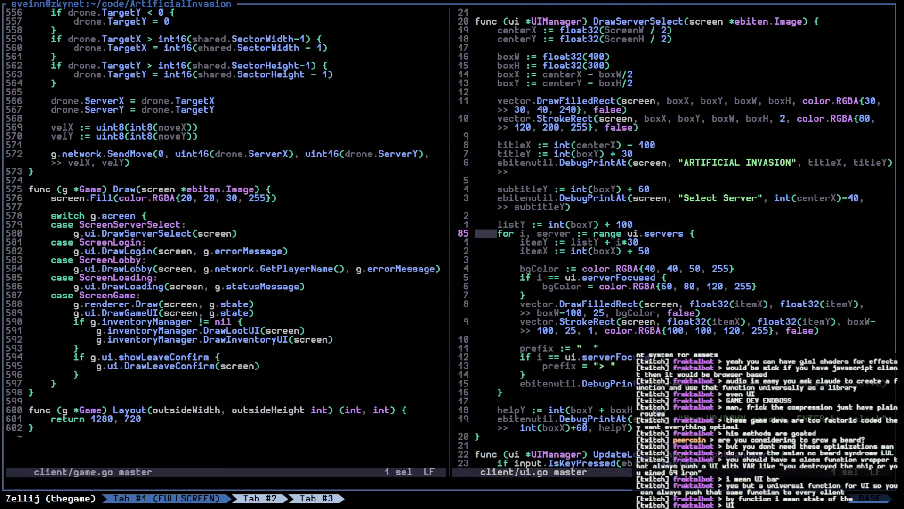
{"action": "key", "text": "j"}
{"action": "key", "text": "j"}
{"action": "key", "text": "j"}
{"action": "key", "text": "ctrl+w"}
{"action": "key", "text": "q"}
Move down through the ScreenGame drawing code to the inventoryManager check.
{"action": "key", "text": "j"}
{"action": "key", "text": "j"}
{"action": "key", "text": "j"}
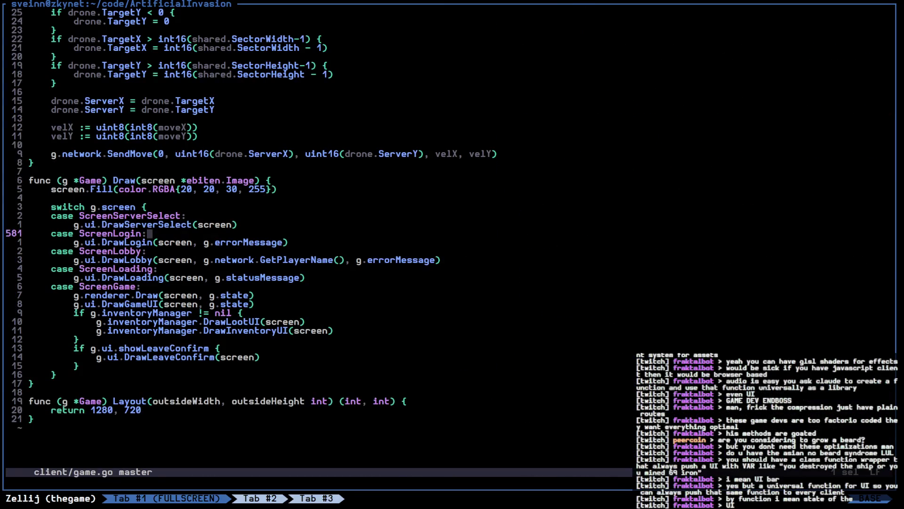
{"action": "key", "text": "h"}
{"action": "key", "text": "h"}
{"action": "key", "text": "h"}
{"action": "key", "text": "j"}
{"action": "key", "text": "j"}
{"action": "key", "text": "j"}
{"action": "key", "text": "j"}
{"action": "key", "text": "k"}
{"action": "key", "text": "k"}
{"action": "key", "text": "k"}
{"action": "key", "text": "k"}
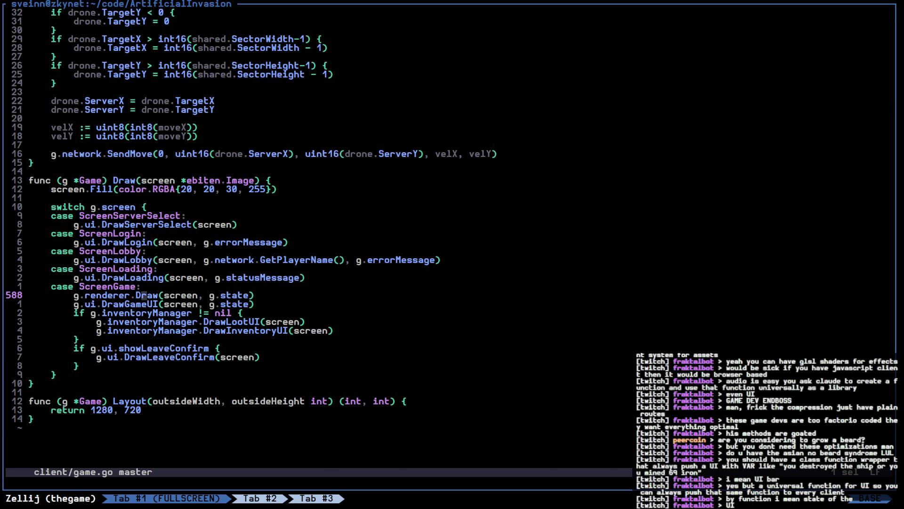
{"action": "key", "text": "ctrl+w"}
Open the Renderer Draw definition from renderer.go in a vertical split beside game.go's Draw.
{"action": "key", "text": "v"}
{"action": "key", "text": "g"}
{"action": "key", "text": "d"}
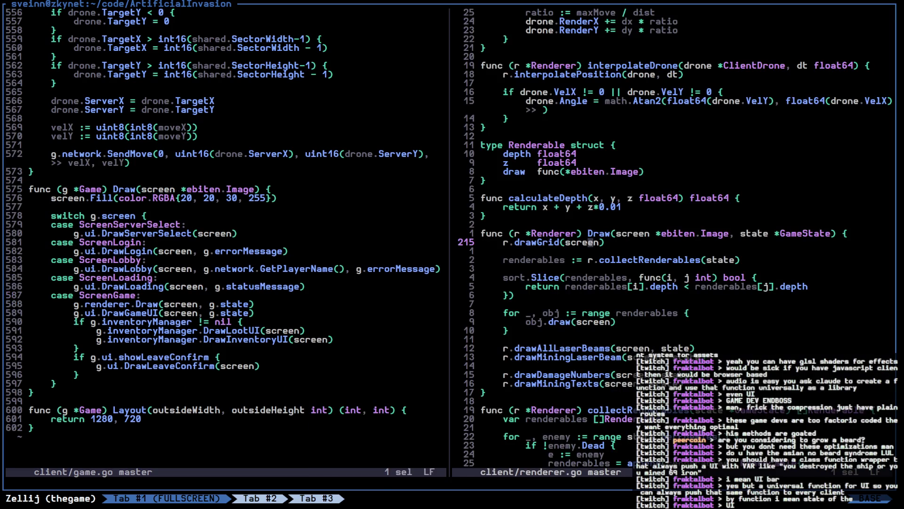
{"action": "scroll", "coordinate": [673, 236], "scroll_direction": "down", "scroll_amount": 2}
Select and inspect the renderables sort.Slice block in Renderer Draw.
{"action": "double_click", "coordinate": [577, 207]}
{"action": "key", "text": "j"}
{"action": "key", "text": "j"}
{"action": "key", "text": "j"}
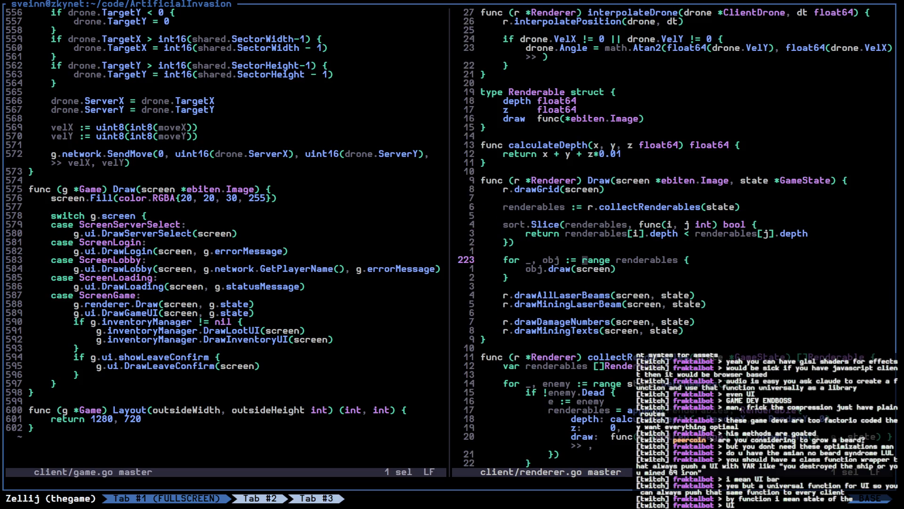
{"action": "key", "text": "k"}
{"action": "key", "text": "k"}
{"action": "key", "text": "x"}
{"action": "key", "text": "x"}
{"action": "key", "text": "x"}
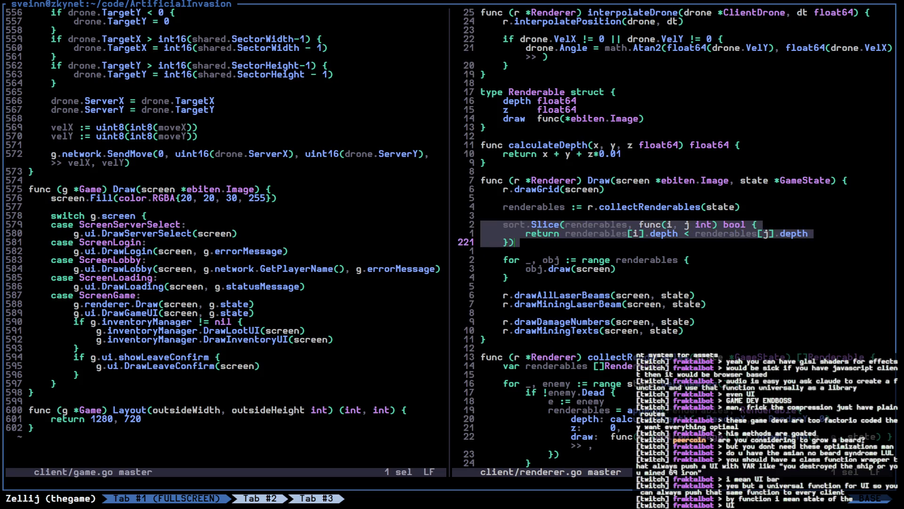
{"action": "key", "text": "semicolon"}
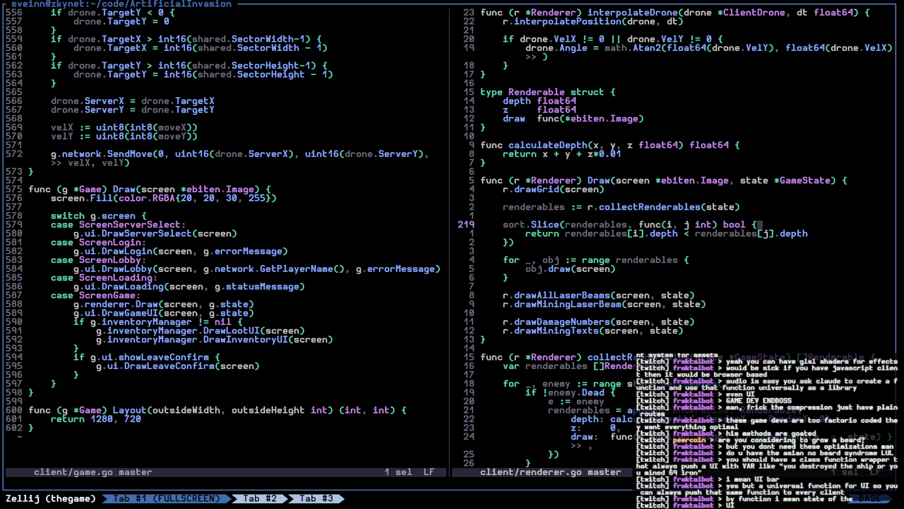
Move past the obj.draw(screen) loop up to the r.drawGrid call.
{"action": "key", "text": "j"}
{"action": "key", "text": "j"}
{"action": "key", "text": "j"}
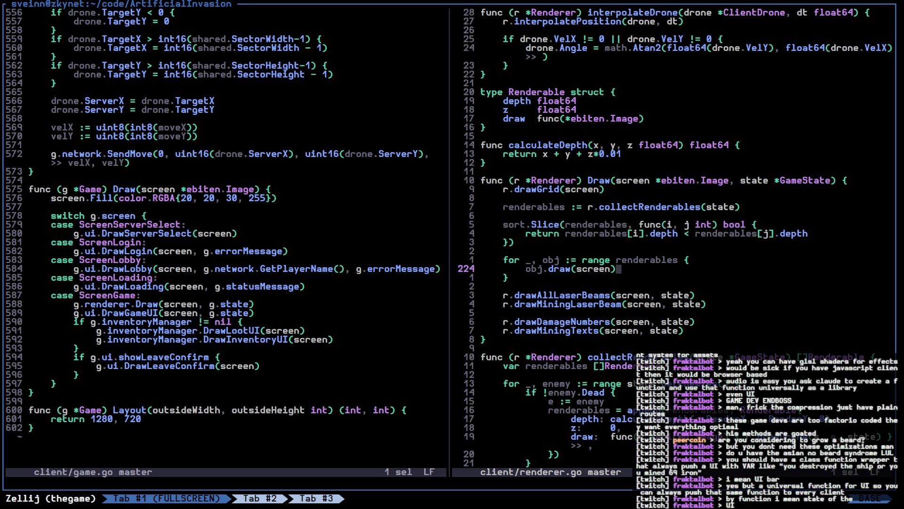
{"action": "key", "text": "k"}
{"action": "key", "text": "j"}
{"action": "key", "text": "h"}
{"action": "key", "text": "h"}
{"action": "key", "text": "h"}
{"action": "key", "text": "k"}
{"action": "key", "text": "k"}
{"action": "key", "text": "k"}
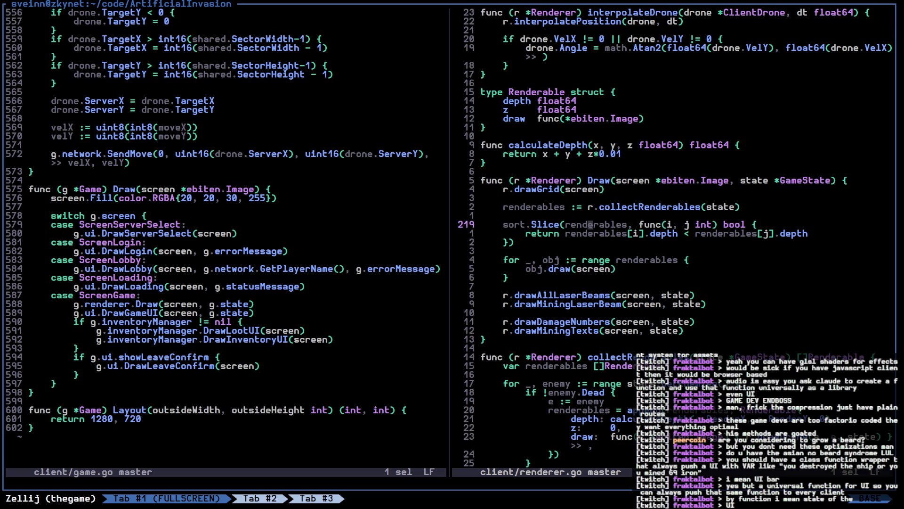
{"action": "key", "text": "h"}
{"action": "key", "text": "h"}
{"action": "key", "text": "h"}
{"action": "key", "text": "ctrl+w"}
Close the drawGrid split and show the drawAllLaserBeams definition in a new vertical split.
{"action": "type", "text": "vgd"}
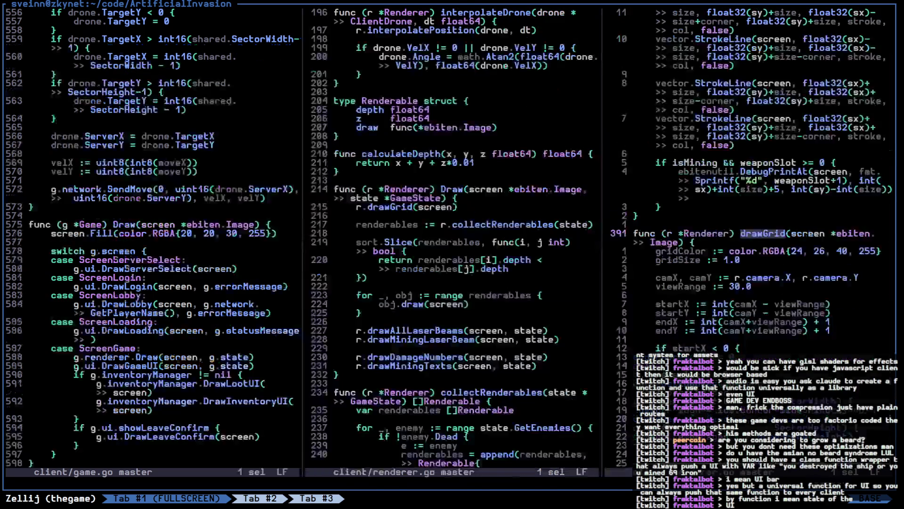
{"action": "type", "text": ":q"}
{"action": "key", "text": "Return"}
{"action": "key", "text": "j"}
{"action": "key", "text": "j"}
{"action": "key", "text": "j"}
{"action": "key", "text": "j"}
{"action": "key", "text": "j"}
{"action": "key", "text": "j"}
{"action": "key", "text": "space"}
{"action": "key", "text": "w"}
{"action": "key", "text": "v"}
{"action": "key", "text": "g"}
{"action": "key", "text": "d"}
{"action": "key", "text": "j"}
{"action": "key", "text": "j"}
{"action": "key", "text": "j"}
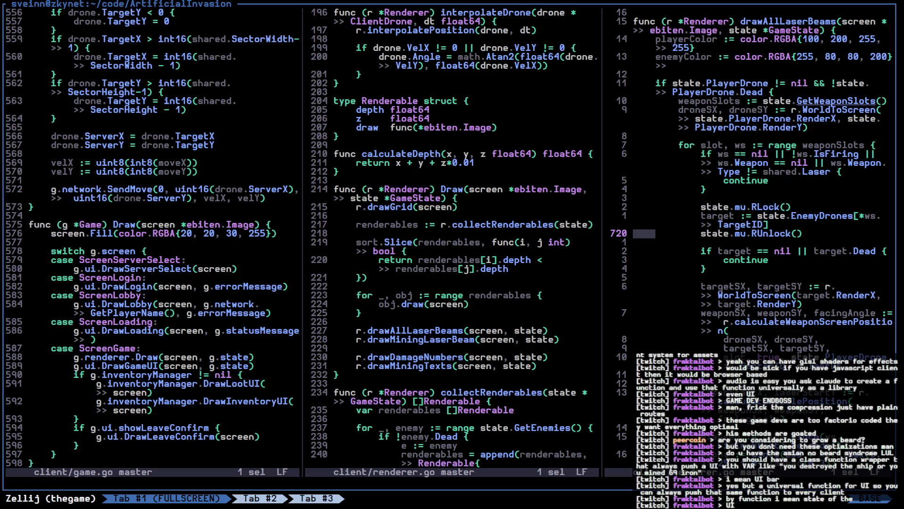
{"action": "key", "text": "j"}
{"action": "key", "text": "j"}
{"action": "key", "text": "j"}
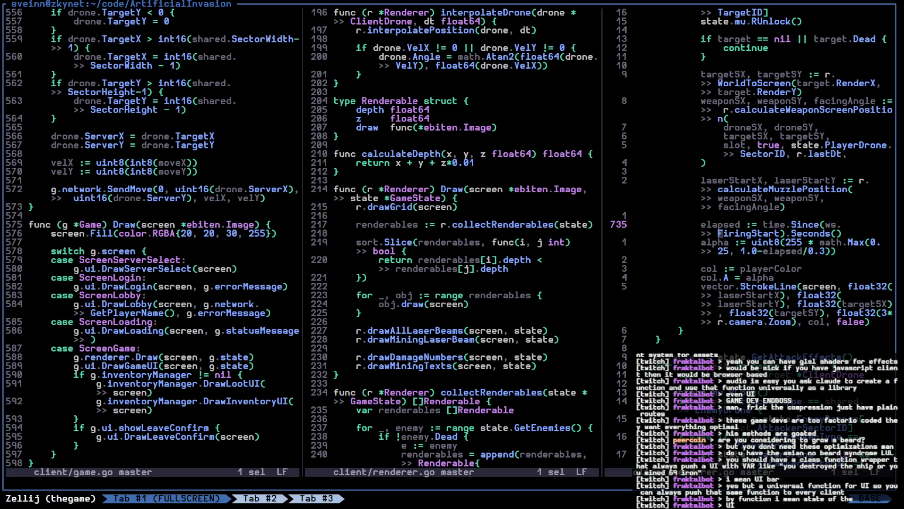
Close the laser beams split and jump to the collectRenderables function definition.
{"action": "key", "text": "space"}
{"action": "key", "text": "w"}
{"action": "key", "text": "q"}
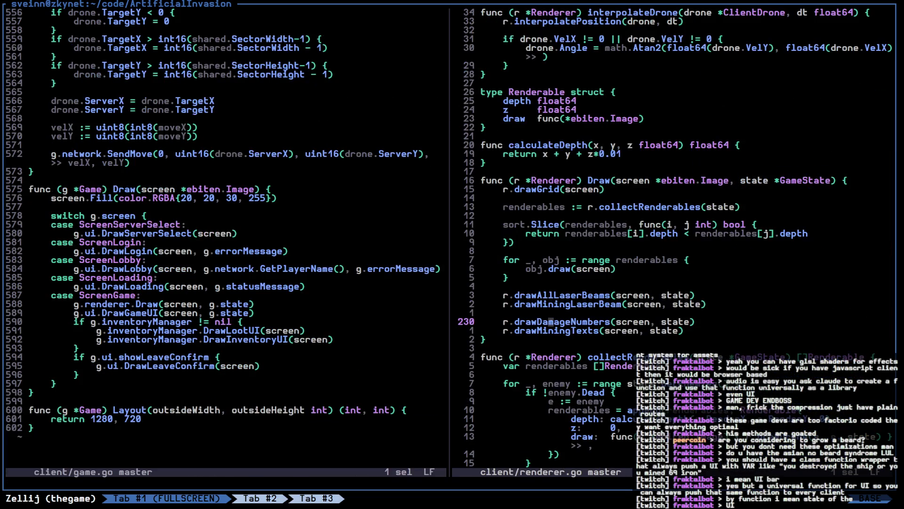
{"action": "key", "text": "k"}
{"action": "key", "text": "k"}
{"action": "key", "text": "k"}
{"action": "key", "text": "k"}
{"action": "key", "text": "k"}
{"action": "key", "text": "k"}
{"action": "key", "text": "w"}
{"action": "key", "text": "w"}
{"action": "key", "text": "l"}
{"action": "key", "text": "l"}
{"action": "key", "text": "l"}
{"action": "key", "text": "g"}
{"action": "key", "text": "d"}
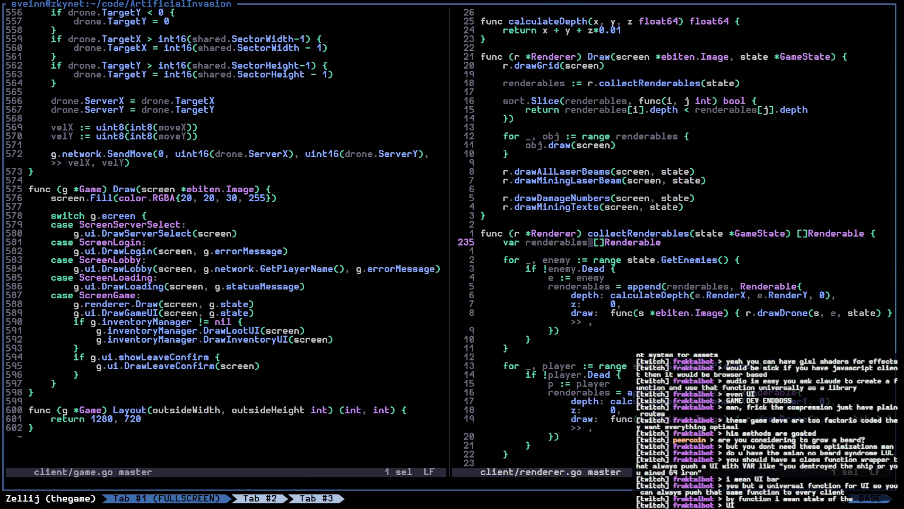
Move to the enemy Renderable literal on line 240 and split renderer.go vertically.
{"action": "scroll", "coordinate": [678, 235], "scroll_direction": "down", "scroll_amount": 4}
{"action": "key", "text": "k"}
{"action": "key", "text": "k"}
{"action": "key", "text": "k"}
{"action": "key", "text": "k"}
{"action": "key", "text": "k"}
{"action": "key", "text": "w"}
{"action": "key", "text": "w"}
{"action": "key", "text": "w"}
{"action": "key", "text": "ctrl+w"}
{"action": "key", "text": "v"}
{"action": "key", "text": "space"}
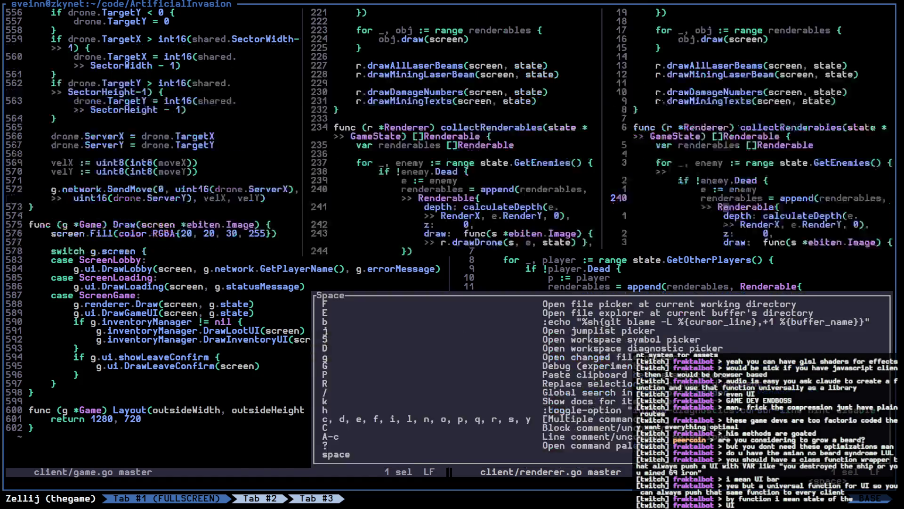
Go to the Renderable struct's draw field, list its references, and open renderer.go line 254.
{"action": "key", "text": "Escape"}
{"action": "key", "text": "g"}
{"action": "key", "text": "d"}
{"action": "key", "text": "j"}
{"action": "key", "text": "j"}
{"action": "key", "text": "j"}
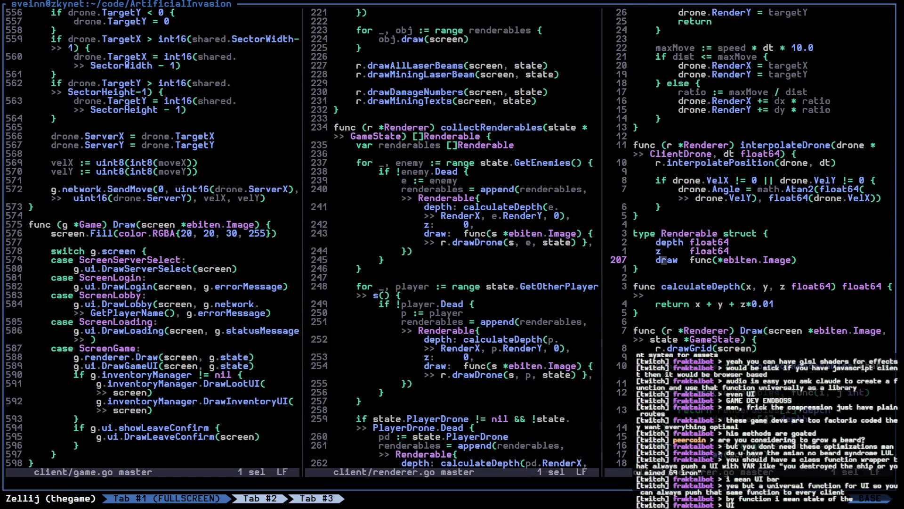
{"action": "key", "text": "g"}
{"action": "key", "text": "r"}
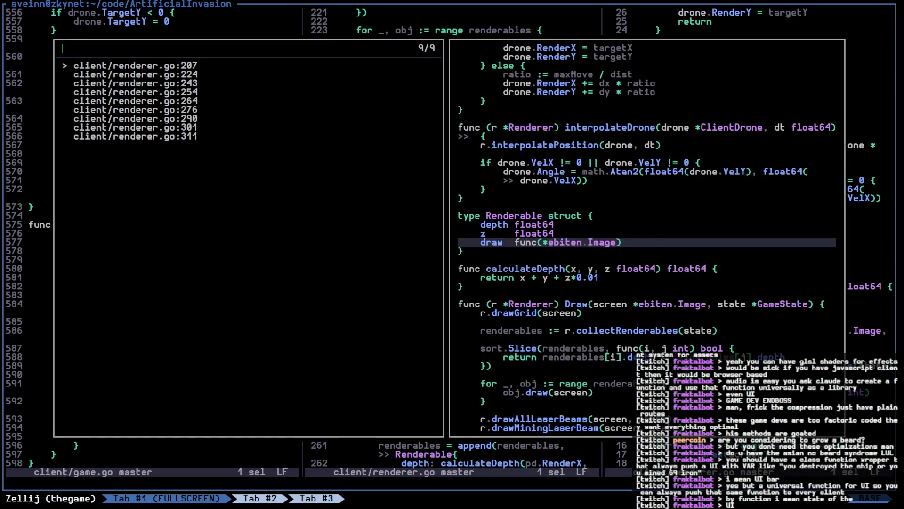
{"action": "key", "text": "Down"}
{"action": "key", "text": "Down"}
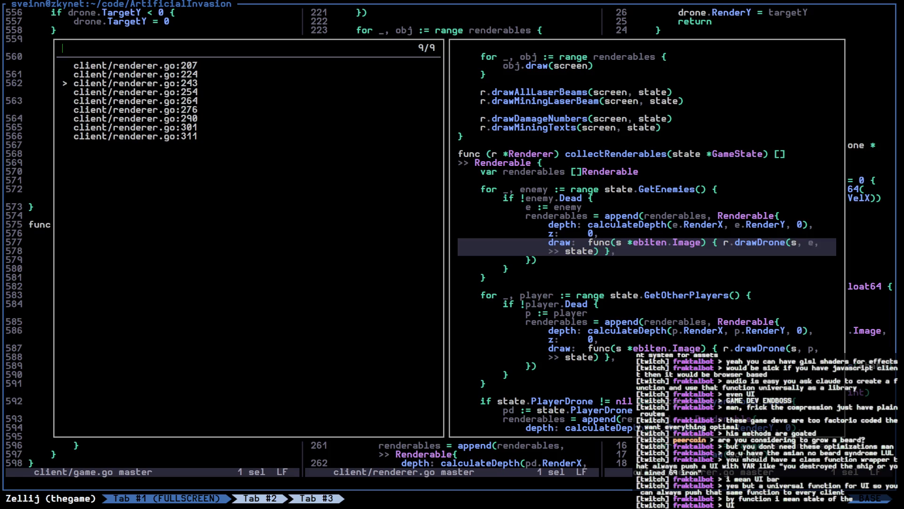
{"action": "key", "text": "Down"}
{"action": "key", "text": "Return"}
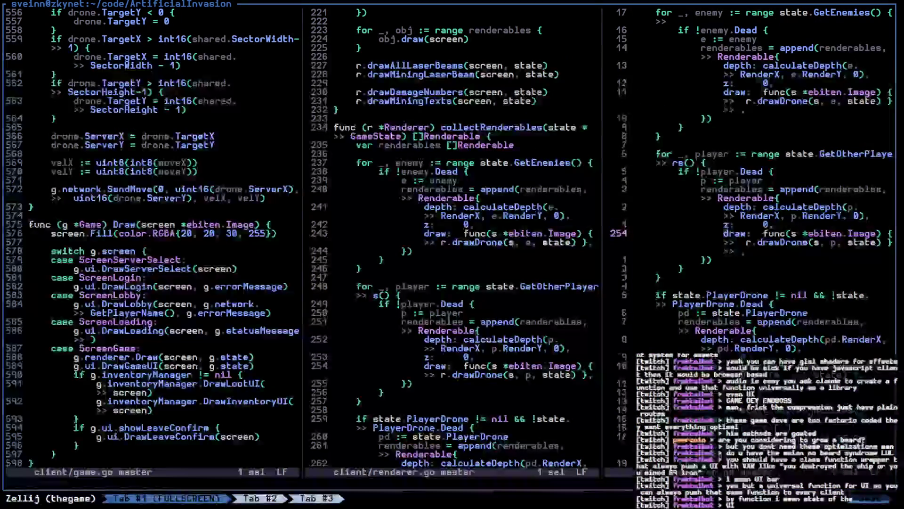
Jump to drawDrone, close the extra renderer.go split, and reach the GetDroneSprite call.
{"action": "key", "text": "g"}
{"action": "key", "text": "d"}
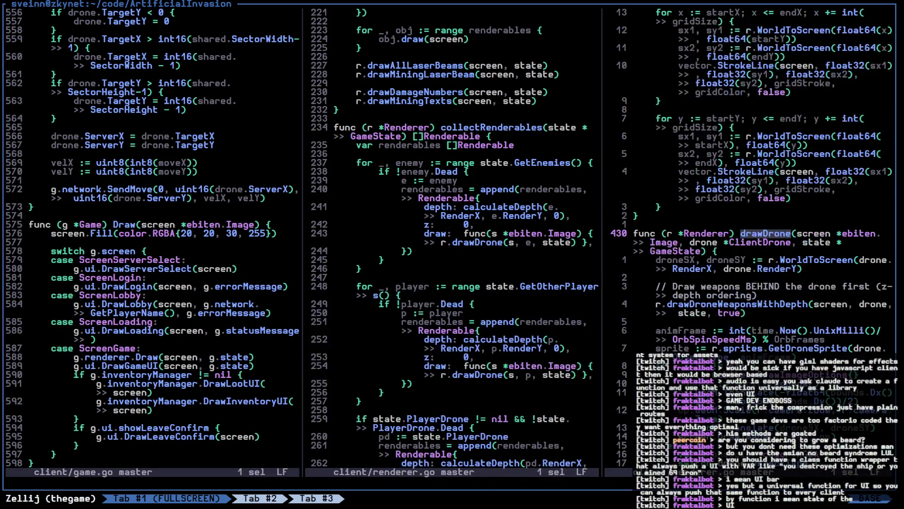
{"action": "scroll", "coordinate": [763, 236], "scroll_direction": "down", "scroll_amount": 4}
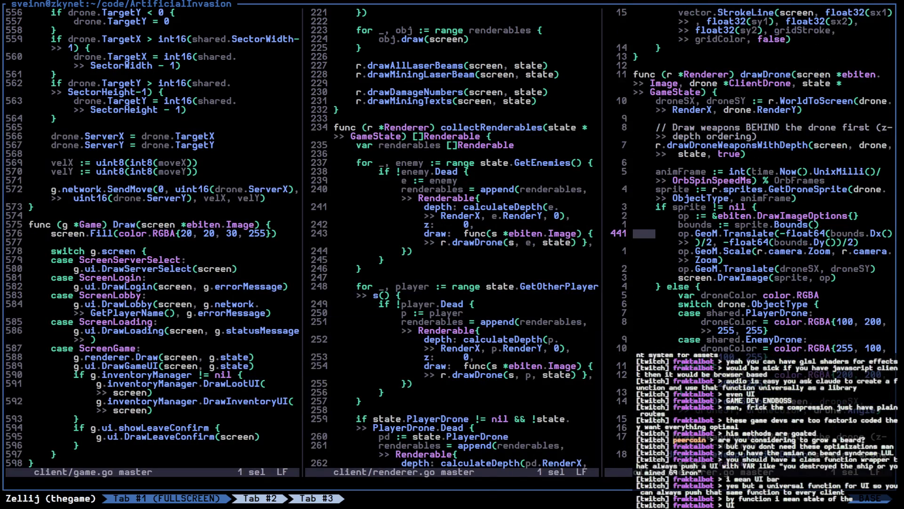
{"action": "key", "text": "k"}
{"action": "key", "text": "k"}
{"action": "key", "text": "k"}
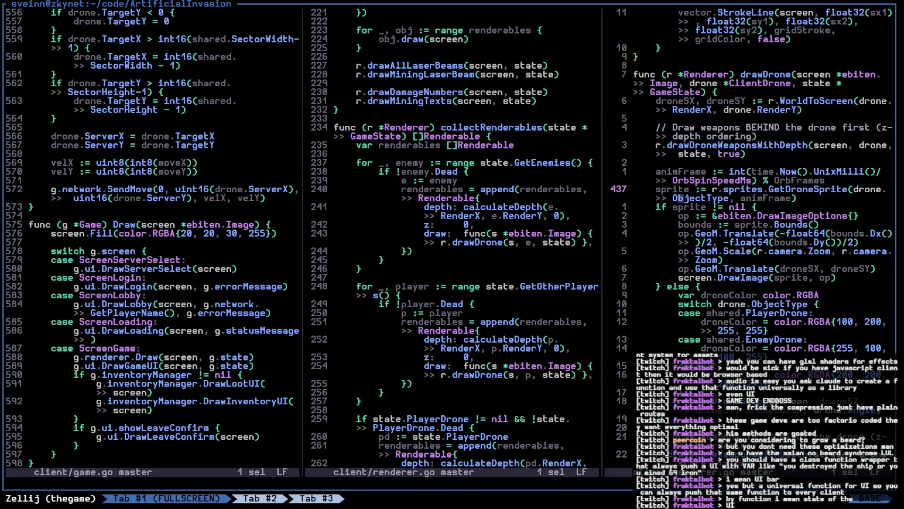
{"action": "key", "text": "ctrl+w"}
{"action": "key", "text": "h"}
{"action": "key", "text": "ctrl+w"}
{"action": "key", "text": "q"}
{"action": "key", "text": "j"}
{"action": "key", "text": "j"}
{"action": "key", "text": "k"}
{"action": "key", "text": "k"}
{"action": "key", "text": "w"}
{"action": "key", "text": "w"}
{"action": "key", "text": "w"}
Show GetDroneSprite in a new vertical split, then jump to the SpriteSheet GetFrame definition.
{"action": "key", "text": "ctrl+w"}
{"action": "key", "text": "v"}
{"action": "key", "text": "g"}
{"action": "key", "text": "d"}
{"action": "key", "text": "j"}
{"action": "key", "text": "j"}
{"action": "key", "text": "j"}
{"action": "scroll", "coordinate": [754, 235], "scroll_direction": "down", "scroll_amount": 4}
{"action": "key", "text": "k"}
{"action": "key", "text": "w"}
{"action": "key", "text": "w"}
{"action": "key", "text": "g"}
{"action": "key", "text": "d"}
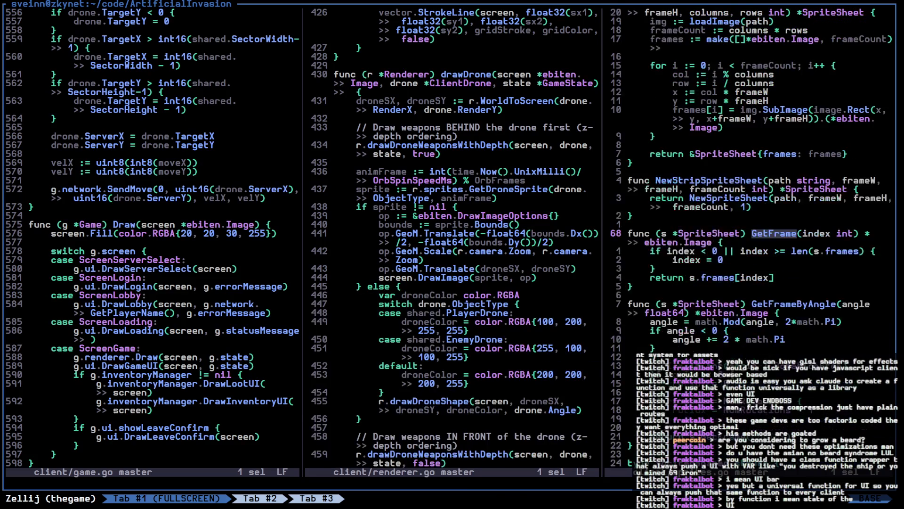
Jump from GetFrame's s.frames to the frames field in the SpriteSheet struct, then review drawDrone.
{"action": "key", "text": "j"}
{"action": "key", "text": "j"}
{"action": "key", "text": "j"}
{"action": "key", "text": "k"}
{"action": "key", "text": "w"}
{"action": "key", "text": "w"}
{"action": "key", "text": "w"}
{"action": "key", "text": "space"}
{"action": "key", "text": "Escape"}
{"action": "key", "text": "g"}
{"action": "key", "text": "d"}
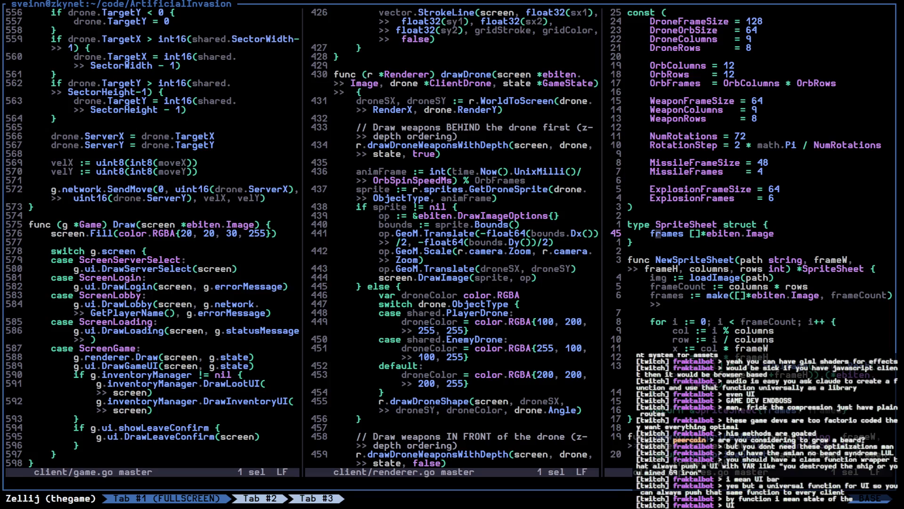
{"action": "key", "text": "alt+h"}
{"action": "scroll", "coordinate": [452, 235], "scroll_direction": "down", "scroll_amount": 5}
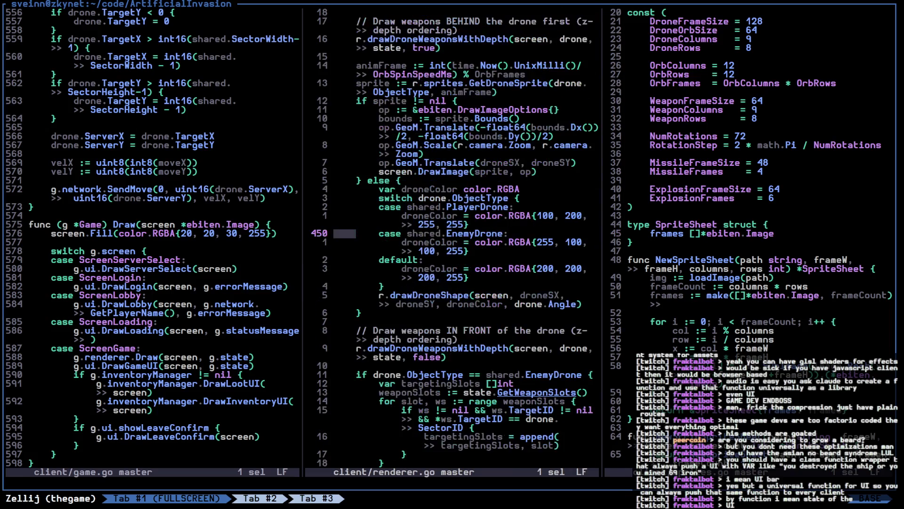
{"action": "scroll", "coordinate": [452, 235], "scroll_direction": "up", "scroll_amount": 4}
{"action": "scroll", "coordinate": [452, 235], "scroll_direction": "up", "scroll_amount": 2}
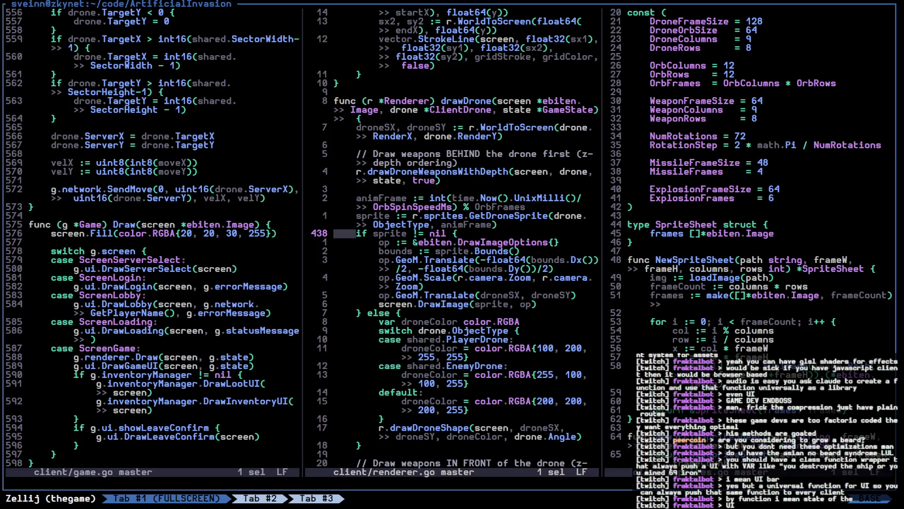
{"action": "scroll", "coordinate": [452, 235], "scroll_direction": "down", "scroll_amount": 4}
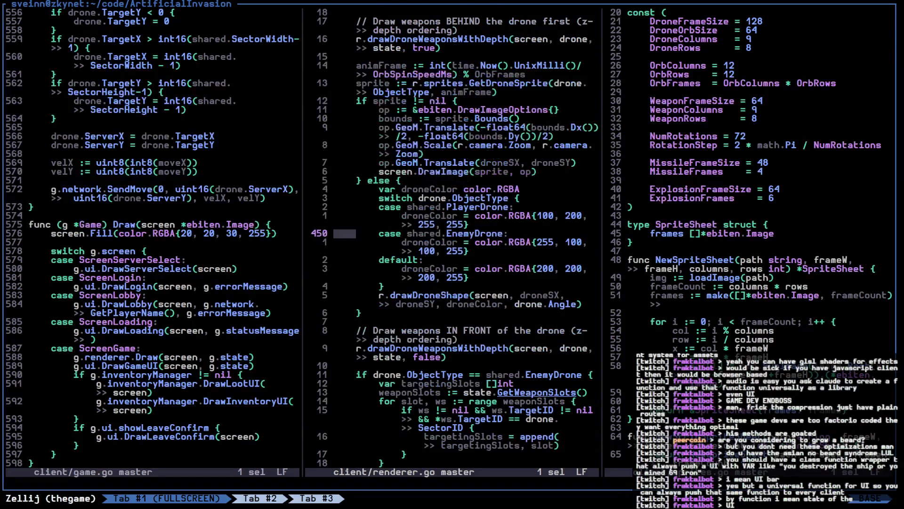
{"action": "key", "text": "ctrl+w"}
Close the renderer.go split, list frames references, and open sprites.go line 61 in NewSpriteSheet.
{"action": "key", "text": "q"}
{"action": "key", "text": "g"}
{"action": "key", "text": "r"}
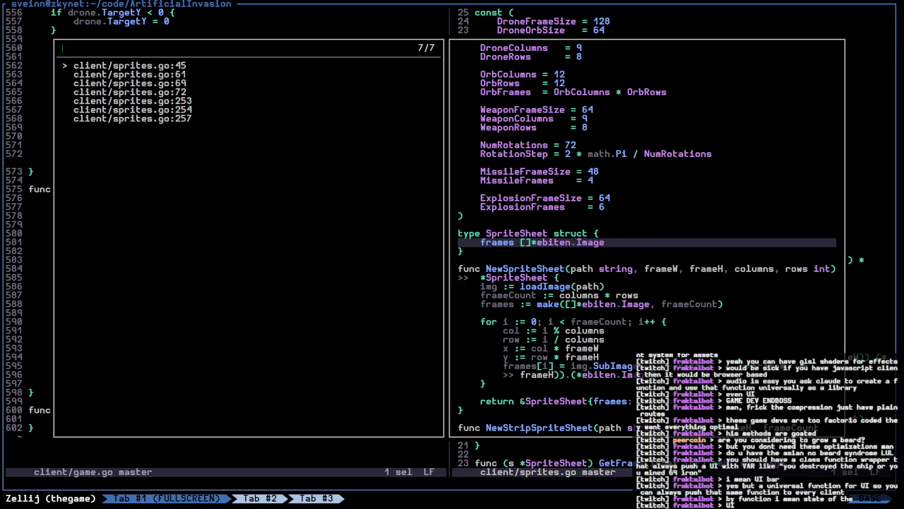
{"action": "key", "text": "Down"}
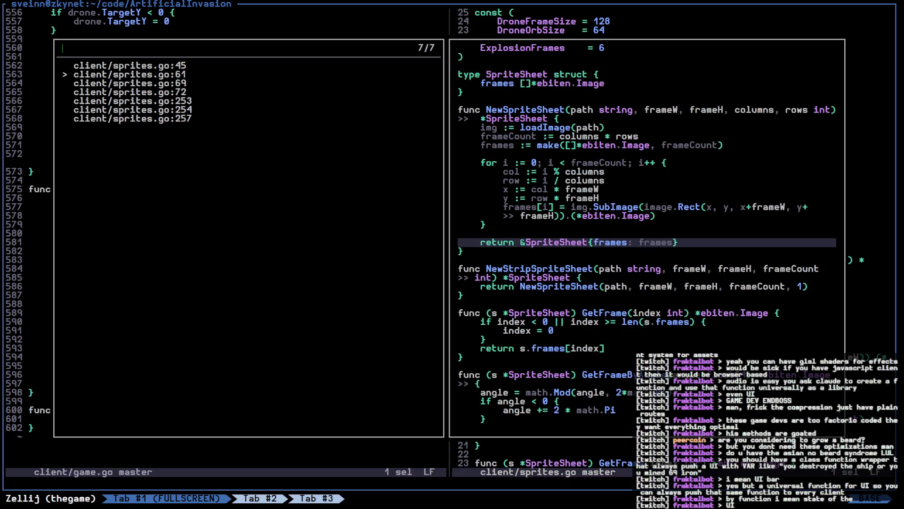
{"action": "key", "text": "Return"}
{"action": "key", "text": "k"}
{"action": "key", "text": "k"}
{"action": "key", "text": "k"}
{"action": "key", "text": "k"}
{"action": "key", "text": "k"}
{"action": "key", "text": "k"}
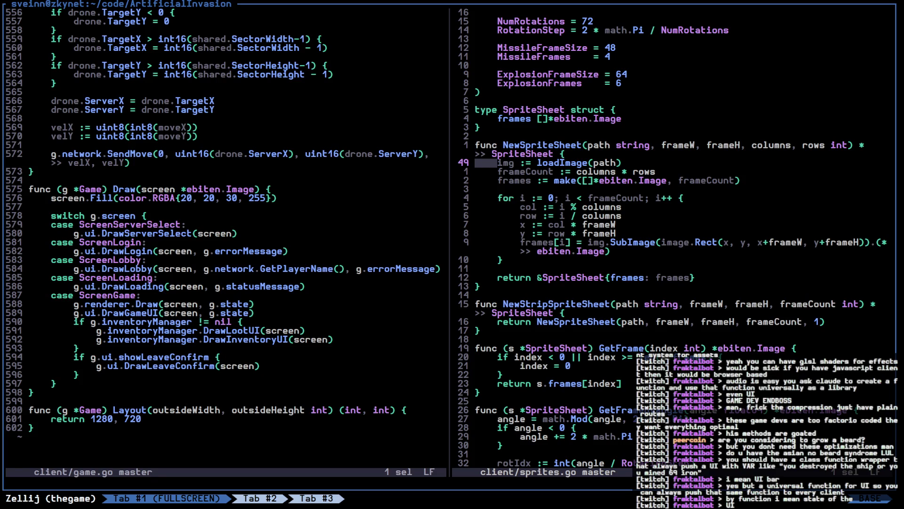
Read through the NewSpriteSheet body in sprites.go down to its return line.
{"action": "key", "text": "Down"}
{"action": "key", "text": "Down"}
{"action": "key", "text": "Down"}
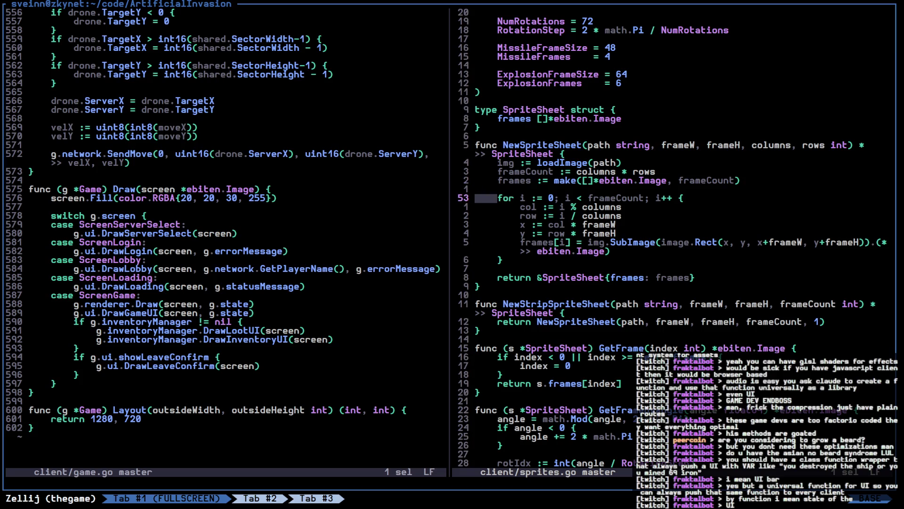
{"action": "key", "text": "Down"}
{"action": "key", "text": "Down"}
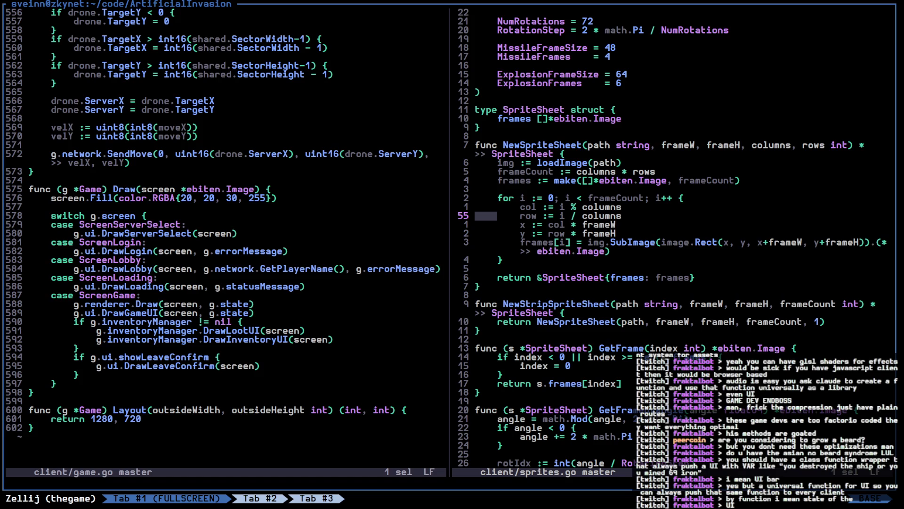
{"action": "left_click", "coordinate": [517, 277]}
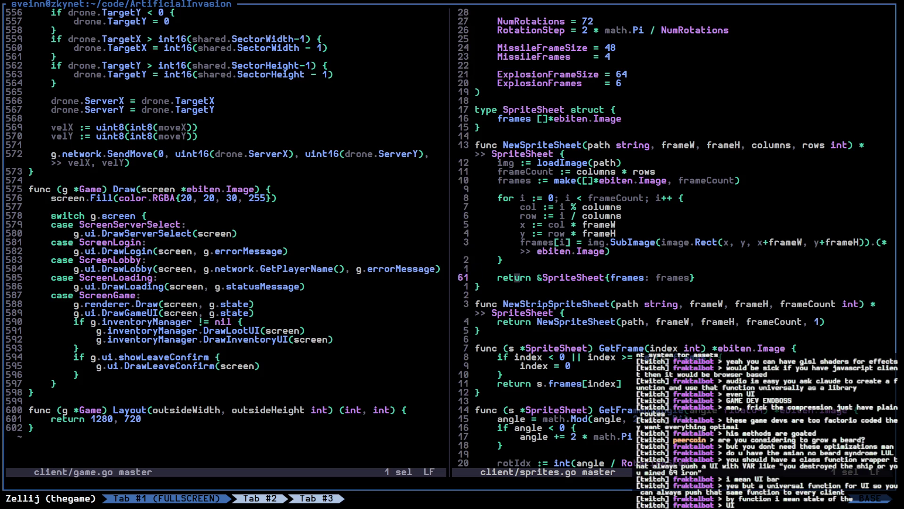
{"action": "left_click", "coordinate": [144, 304]}
{"action": "left_click", "coordinate": [515, 278]}
List the 12 references to NewSpriteSheet from its declaration with gr.
{"action": "left_click", "coordinate": [517, 145]}
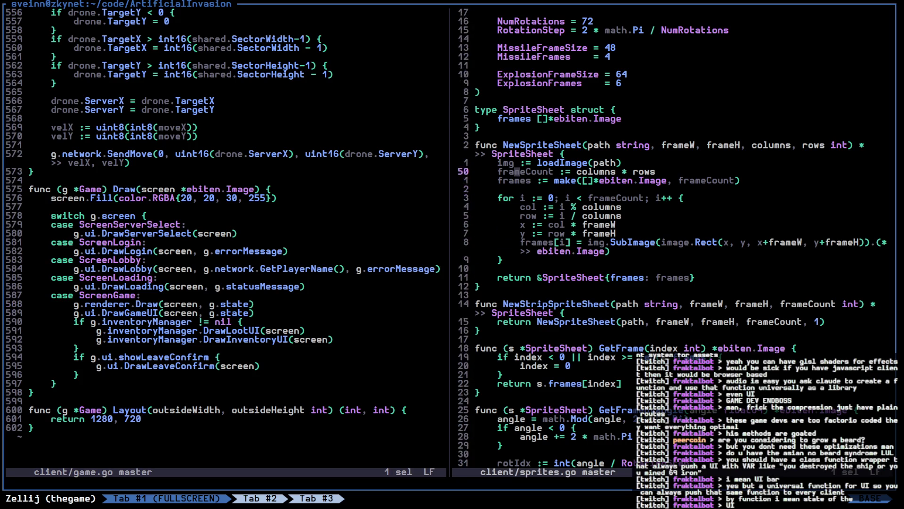
{"action": "key", "text": "g"}
{"action": "key", "text": "r"}
{"action": "key", "text": "Down"}
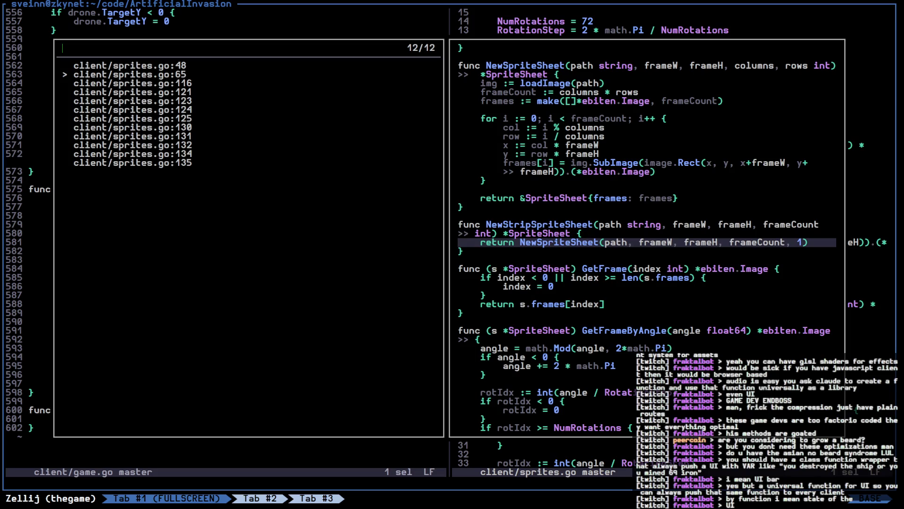
Follow NewStripSpriteSheet's references to its missileSheet use in loadSprites.
{"action": "key", "text": "Return"}
{"action": "left_click", "coordinate": [540, 224]}
{"action": "key", "text": "g"}
{"action": "key", "text": "r"}
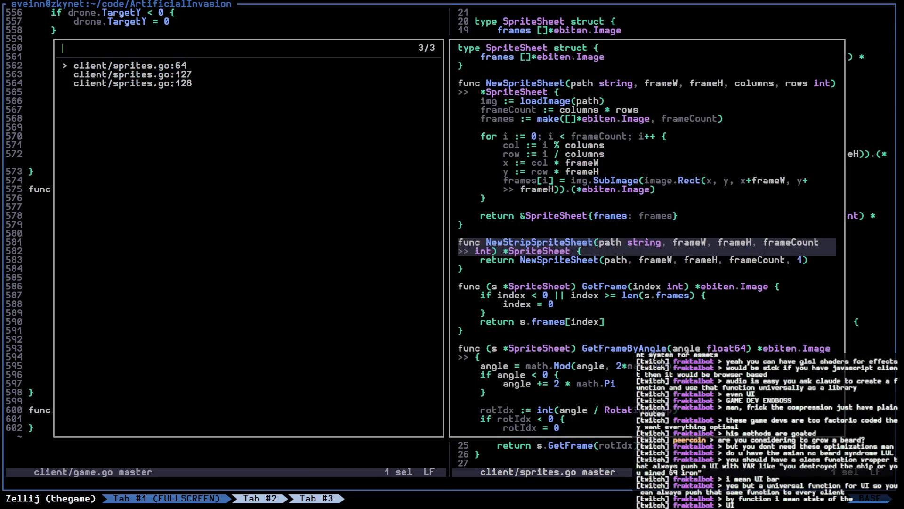
{"action": "key", "text": "Down"}
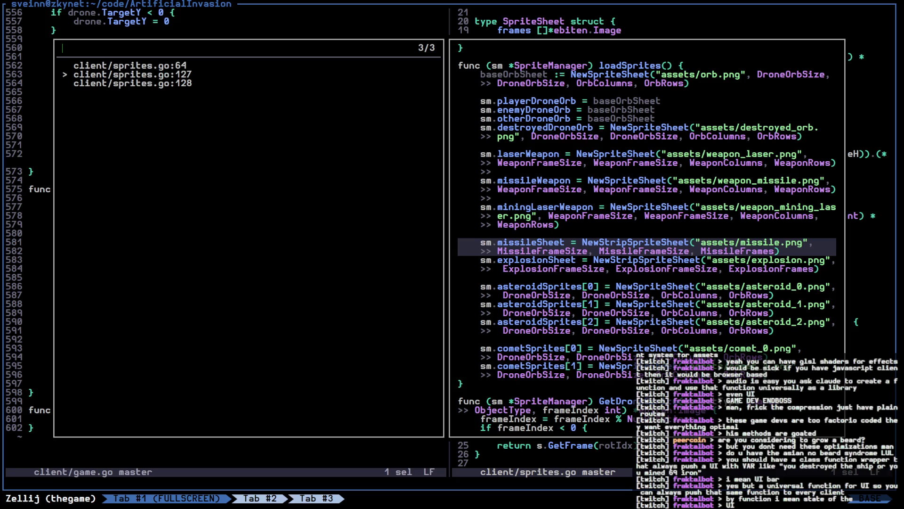
{"action": "key", "text": "Return"}
Close the game.go pane and review the asteroidSprites and baseOrbSheet assignments.
{"action": "key", "text": "ctrl+w"}
{"action": "key", "text": "o"}
{"action": "key", "text": "j"}
{"action": "key", "text": "j"}
{"action": "key", "text": "j"}
{"action": "key", "text": "k"}
{"action": "key", "text": "k"}
{"action": "key", "text": "k"}
{"action": "key", "text": "k"}
Jump from loadSprites to its call inside NewSpriteManager.
{"action": "key", "text": "w"}
{"action": "key", "text": "w"}
{"action": "key", "text": "g"}
{"action": "key", "text": "r"}
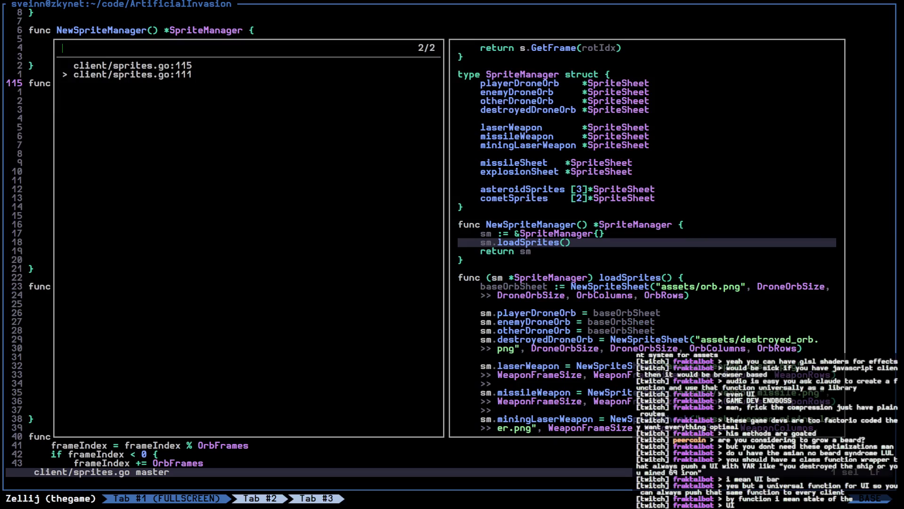
{"action": "key", "text": "Return"}
{"action": "key", "text": "k"}
{"action": "key", "text": "k"}
{"action": "key", "text": "space"}
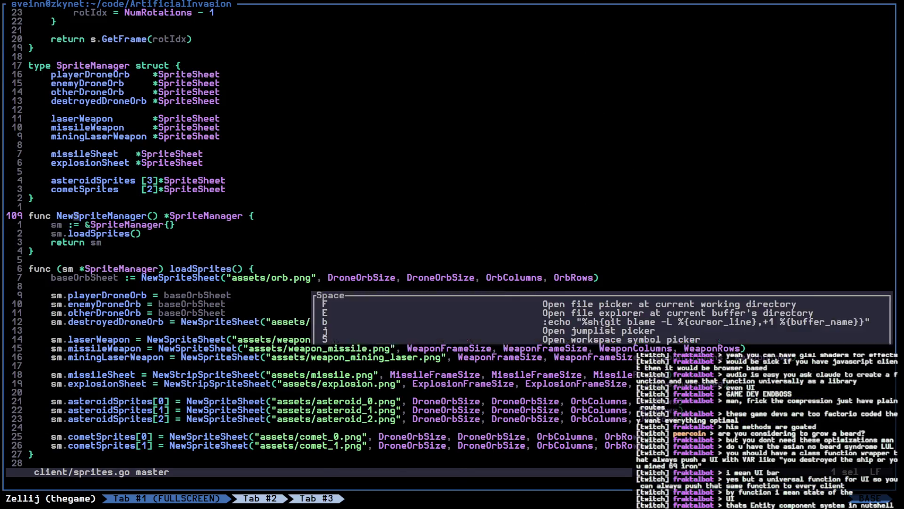
Open the NewSpriteManager reference in renderer.go, landing on the NewRenderer function.
{"action": "key", "text": "Escape"}
{"action": "key", "text": "g"}
{"action": "key", "text": "r"}
{"action": "key", "text": "Return"}
{"action": "key", "text": "k"}
{"action": "key", "text": "k"}
{"action": "key", "text": "k"}
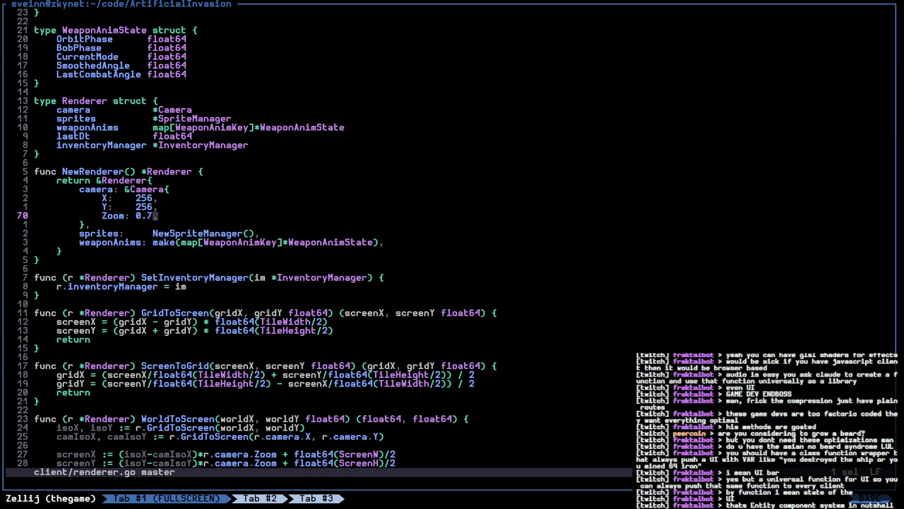
{"action": "key", "text": "h"}
{"action": "key", "text": "h"}
{"action": "key", "text": "h"}
{"action": "key", "text": "h"}
{"action": "key", "text": "k"}
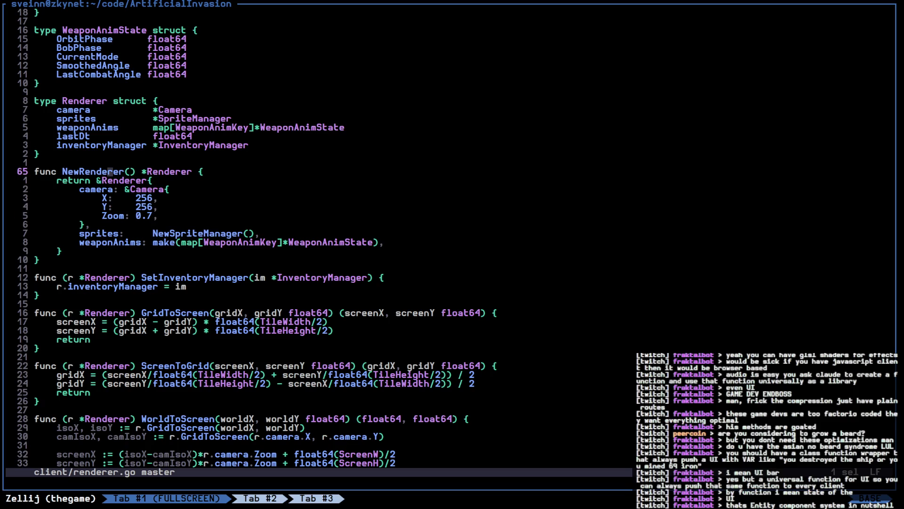
Follow NewRenderer to game.go:60 and highlight the state, renderer, input and UI lines in NewGame.
{"action": "key", "text": "g"}
{"action": "key", "text": "r"}
{"action": "key", "text": "Down"}
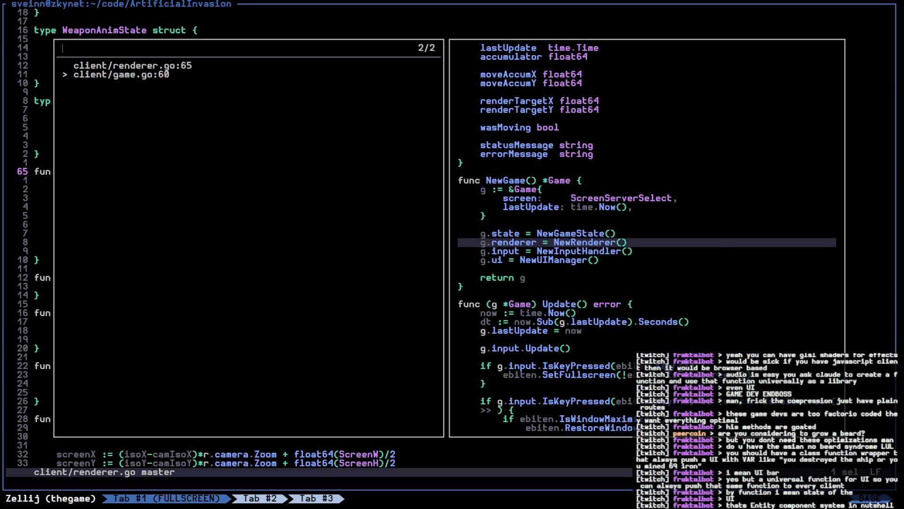
{"action": "key", "text": "Return"}
{"action": "key", "text": "k"}
{"action": "key", "text": "k"}
{"action": "key", "text": "k"}
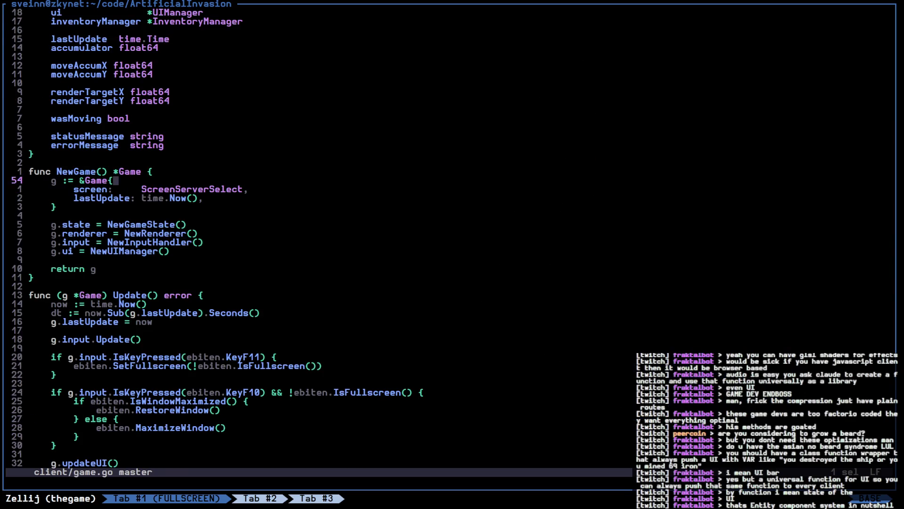
{"action": "key", "text": "j"}
{"action": "key", "text": "j"}
{"action": "key", "text": "j"}
{"action": "key", "text": "x"}
{"action": "key", "text": "x"}
{"action": "key", "text": "x"}
{"action": "key", "text": "x"}
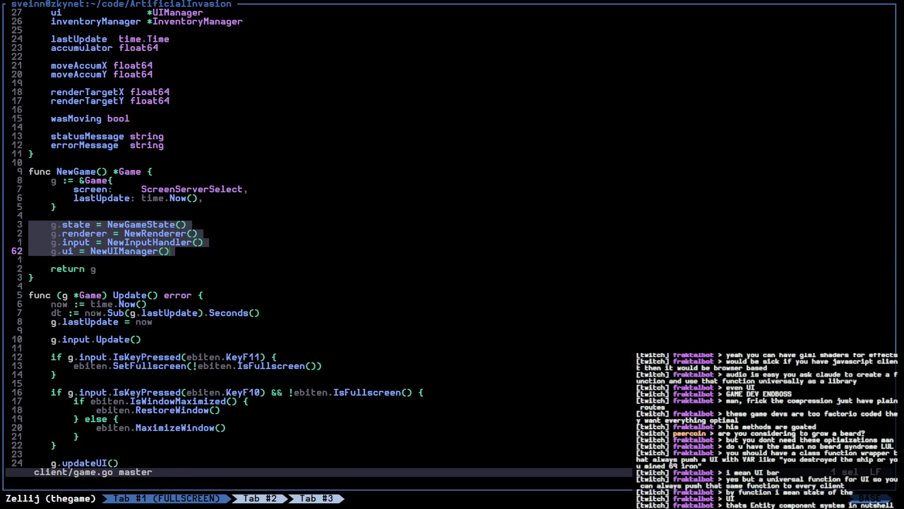
{"action": "left_click", "coordinate": [191, 234]}
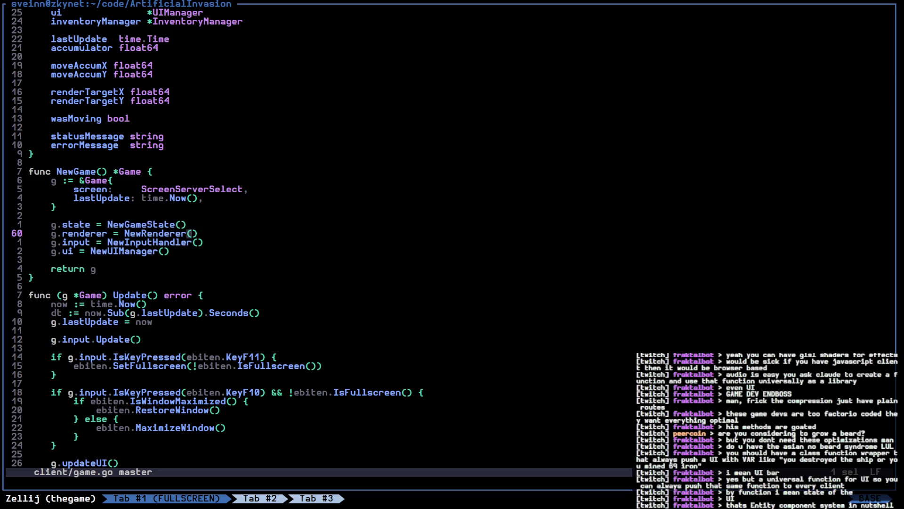
Show NewRenderer's definition in a vertical split, reviewing its camera and Zoom settings.
{"action": "key", "text": "h"}
{"action": "key", "text": "h"}
{"action": "key", "text": "ctrl+w"}
{"action": "key", "text": "v"}
{"action": "key", "text": "g"}
{"action": "key", "text": "d"}
{"action": "key", "text": "j"}
{"action": "key", "text": "l"}
{"action": "key", "text": "l"}
{"action": "key", "text": "l"}
{"action": "key", "text": "k"}
{"action": "key", "text": "k"}
{"action": "key", "text": "k"}
{"action": "key", "text": "j"}
{"action": "key", "text": "j"}
{"action": "key", "text": "j"}
{"action": "key", "text": "j"}
{"action": "key", "text": "j"}
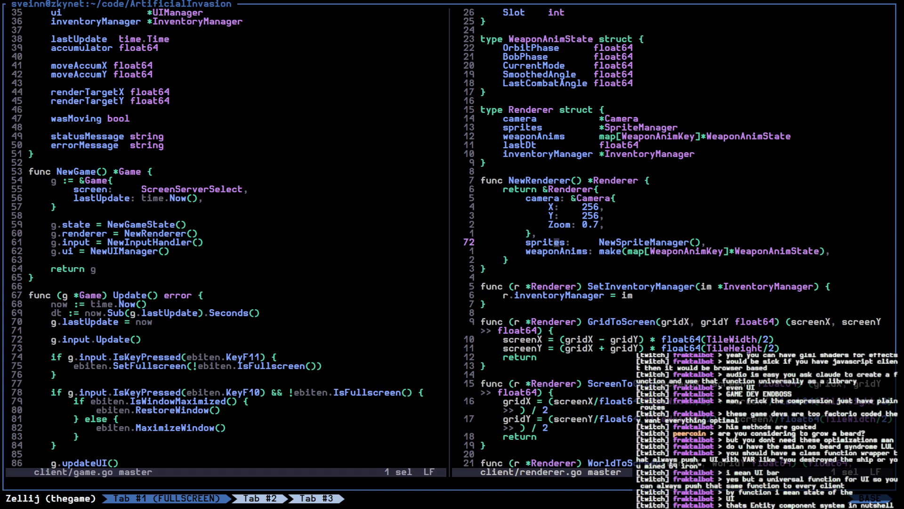
Jump from the NewSpriteManager call to its definition in sprites.go.
{"action": "key", "text": "l"}
{"action": "key", "text": "l"}
{"action": "key", "text": "l"}
{"action": "key", "text": "j"}
{"action": "key", "text": "h"}
{"action": "key", "text": "h"}
{"action": "key", "text": "h"}
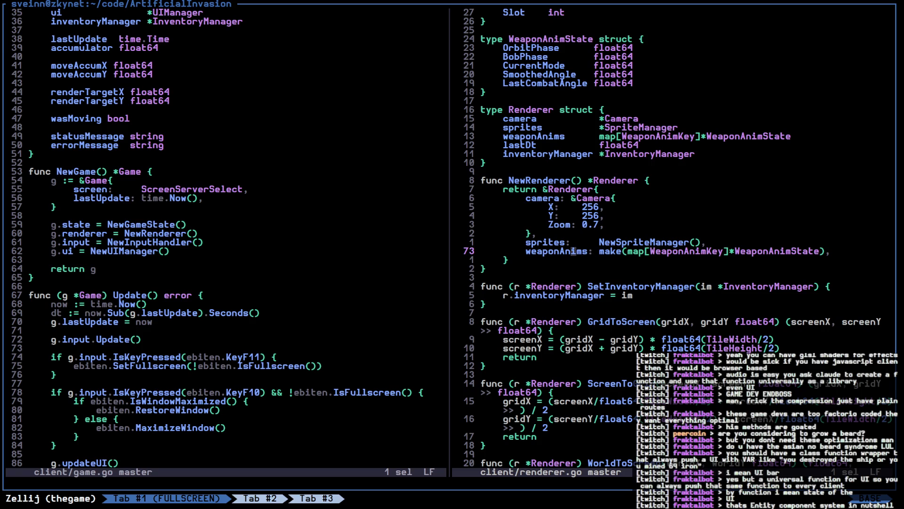
{"action": "key", "text": "l"}
{"action": "key", "text": "l"}
{"action": "key", "text": "l"}
{"action": "key", "text": "k"}
{"action": "key", "text": "g"}
{"action": "key", "text": "d"}
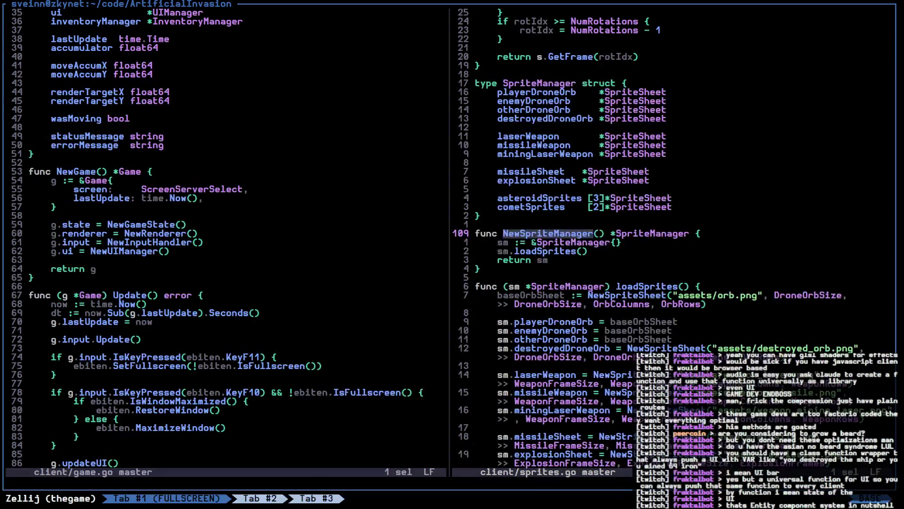
Place the cursor on the missileSheet field and begin another vertical split.
{"action": "key", "text": "j"}
{"action": "key", "text": "j"}
{"action": "key", "text": "j"}
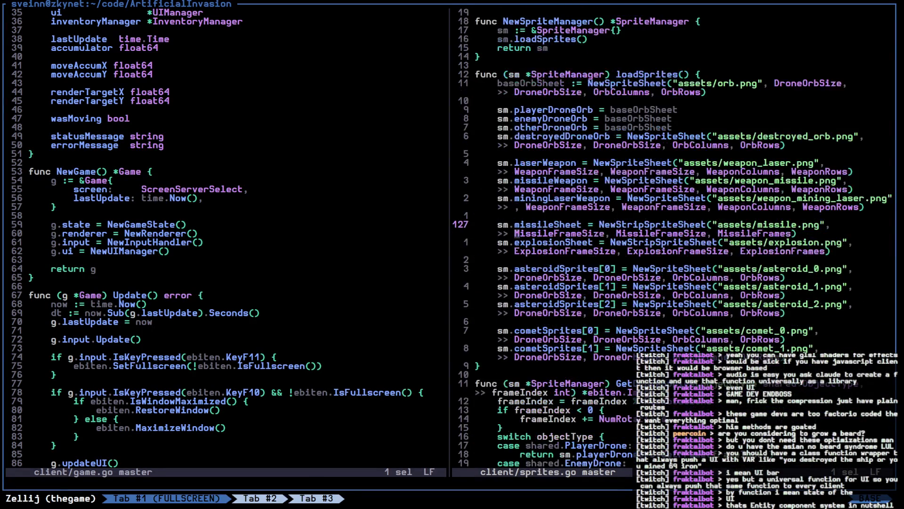
{"action": "key", "text": "j"}
{"action": "key", "text": "j"}
{"action": "key", "text": "j"}
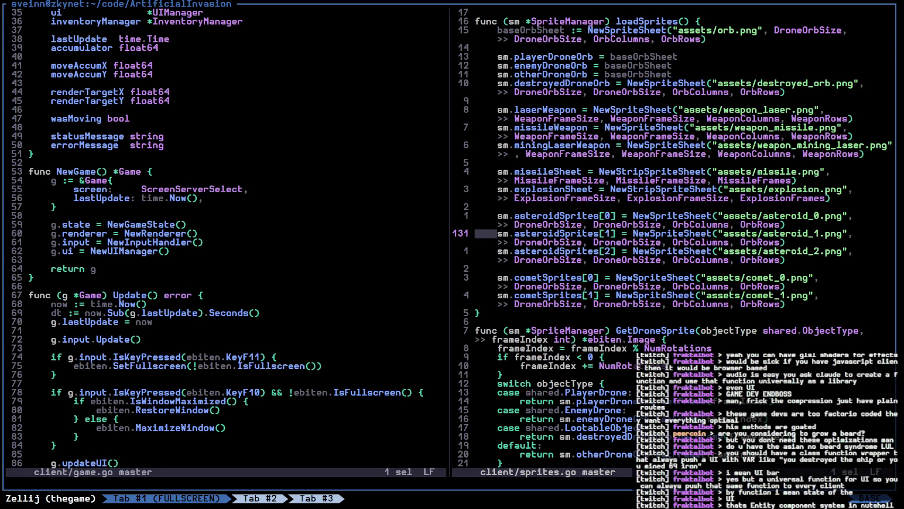
{"action": "key", "text": "k"}
{"action": "key", "text": "k"}
{"action": "key", "text": "k"}
{"action": "key", "text": "w"}
{"action": "key", "text": "w"}
{"action": "key", "text": "w"}
{"action": "key", "text": "ctrl+w"}
Show the missileSheet field in SpriteManager in a new split, then close that split.
{"action": "key", "text": "v"}
{"action": "key", "text": "g"}
{"action": "key", "text": "d"}
{"action": "key", "text": "j"}
{"action": "key", "text": "l"}
{"action": "key", "text": "l"}
{"action": "key", "text": "l"}
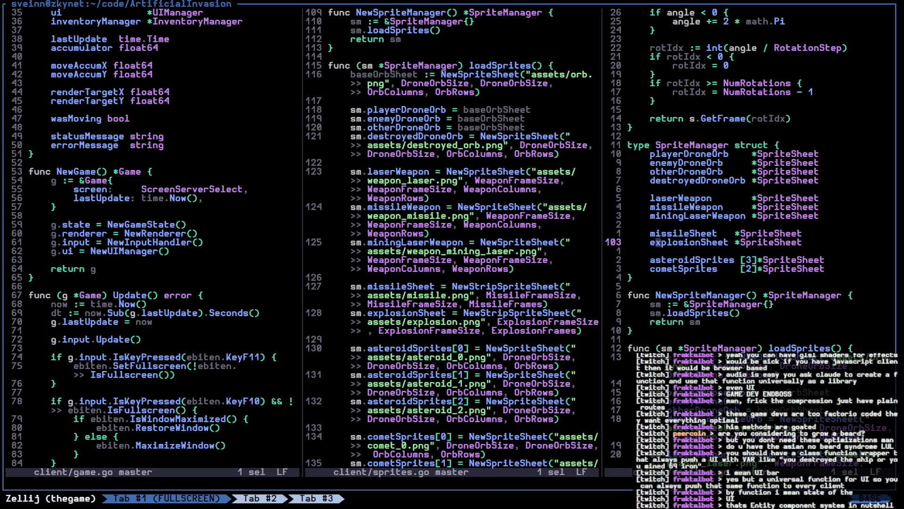
{"action": "type", "text": "w:q"}
{"action": "key", "text": "Return"}
Bring back the SpriteManager struct and inspect the missileSheet and asteroidSprites fields.
{"action": "key", "text": "space"}
{"action": "key", "text": "w"}
{"action": "key", "text": "v"}
{"action": "key", "text": "b"}
{"action": "key", "text": "k"}
{"action": "key", "text": "w"}
{"action": "key", "text": "w"}
{"action": "key", "text": "w"}
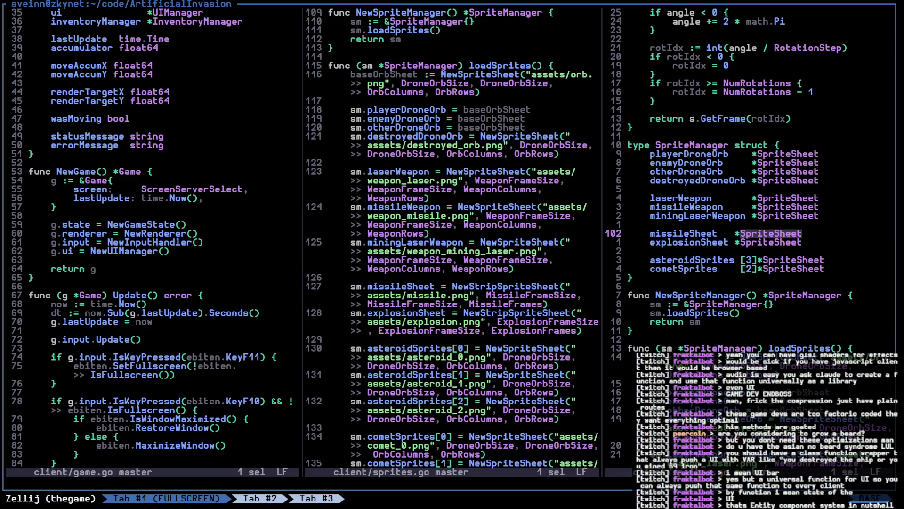
{"action": "key", "text": "j"}
{"action": "key", "text": "j"}
{"action": "key", "text": "j"}
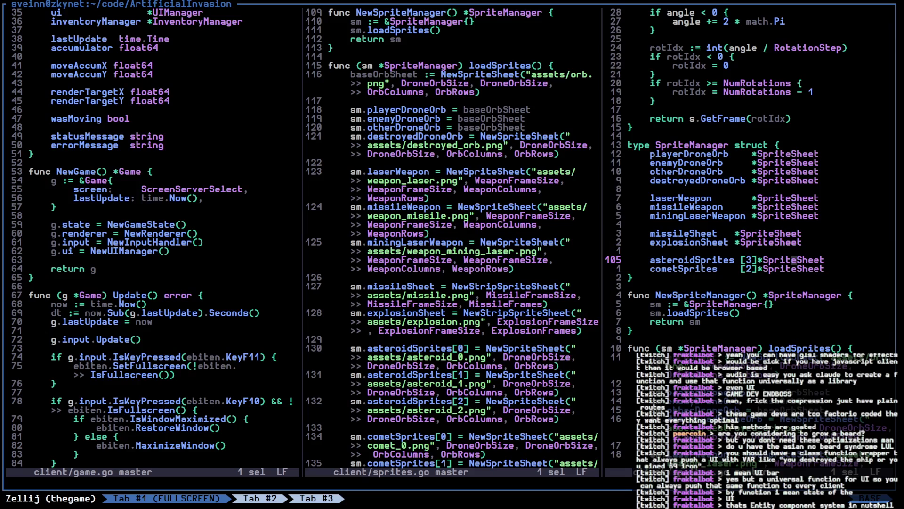
Close the middle sprites.go pane with :q.
{"action": "key", "text": "ctrl+w"}
{"action": "type", "text": "h:q"}
{"action": "key", "text": "BackSpace"}
{"action": "type", "text": "q"}
{"action": "key", "text": "Return"}
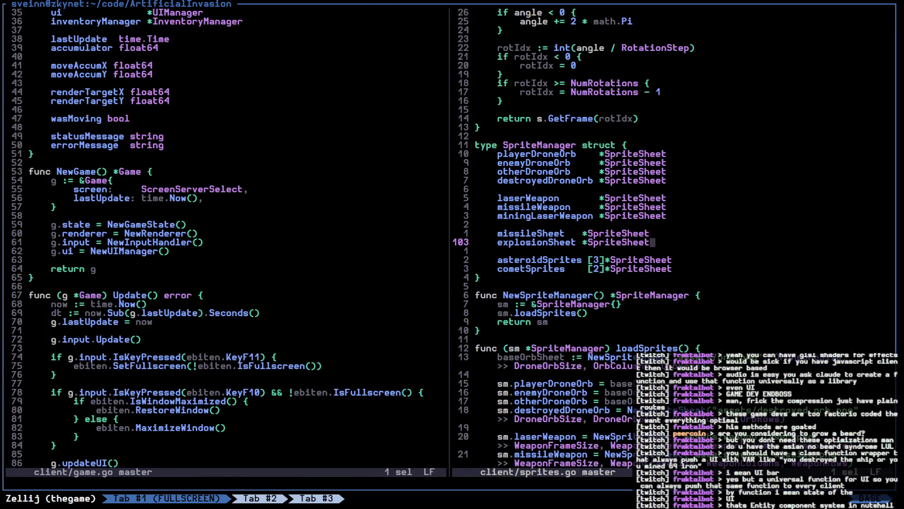
Check the asteroidSprites count 3 and cometSprites count 2, then jump to the SpriteSheet definition.
{"action": "key", "text": "F"}
{"action": "key", "text": "["}
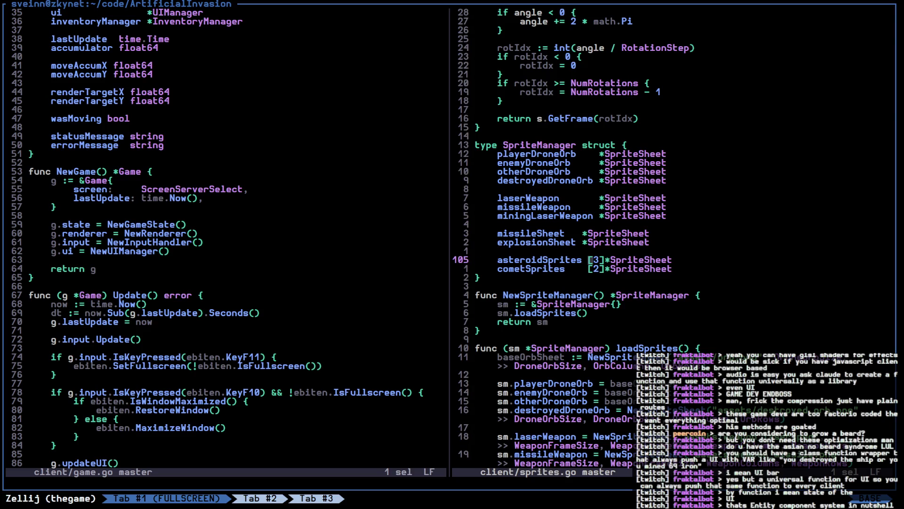
{"action": "key", "text": "l"}
{"action": "key", "text": "j"}
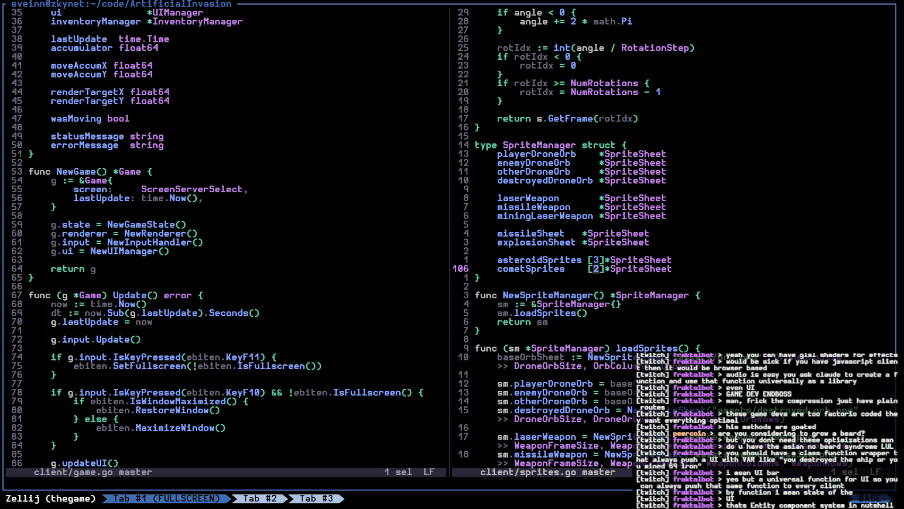
{"action": "key", "text": "k"}
{"action": "key", "text": "l"}
{"action": "key", "text": "l"}
{"action": "key", "text": "l"}
{"action": "key", "text": "g"}
{"action": "key", "text": "d"}
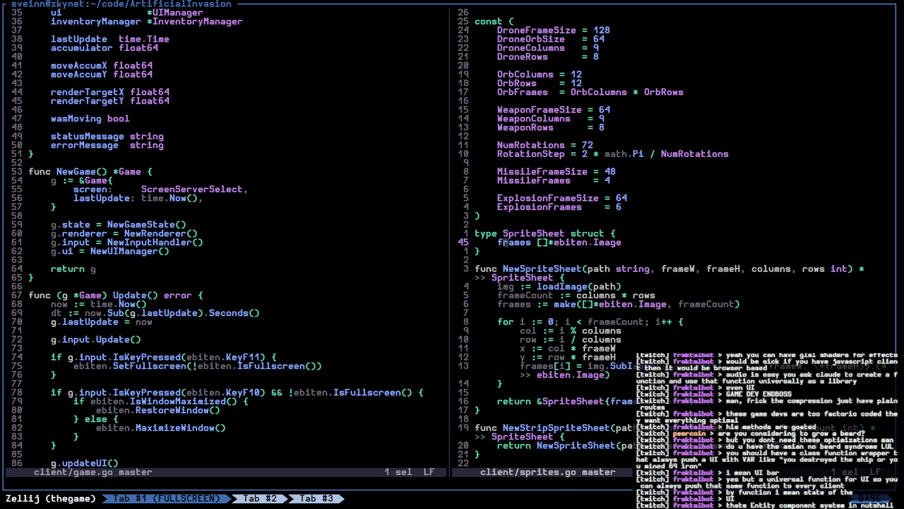
{"action": "key", "text": "j"}
{"action": "key", "text": "j"}
{"action": "key", "text": "j"}
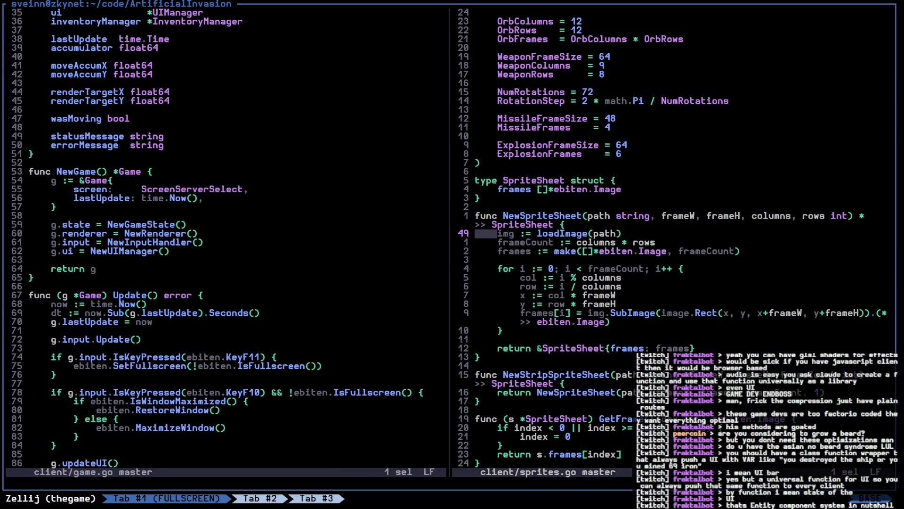
{"action": "type", "text": ":q"}
{"action": "key", "text": "Return"}
{"action": "key", "text": "j"}
{"action": "key", "text": "k"}
{"action": "key", "text": "w"}
{"action": "key", "text": "w"}
{"action": "key", "text": "w"}
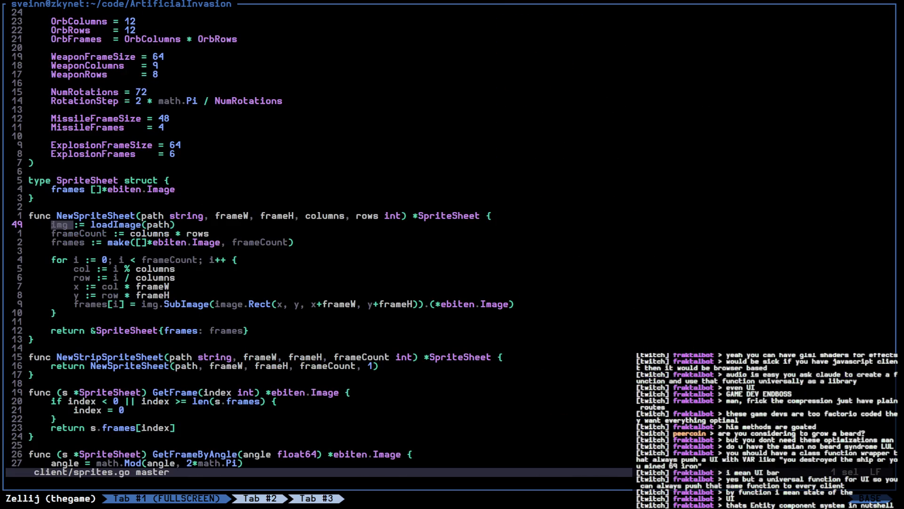
{"action": "key", "text": "ctrl+w"}
{"action": "key", "text": "v"}
{"action": "key", "text": "g"}
{"action": "key", "text": "d"}
{"action": "key", "text": "k"}
{"action": "key", "text": "k"}
{"action": "key", "text": "j"}
{"action": "key", "text": "j"}
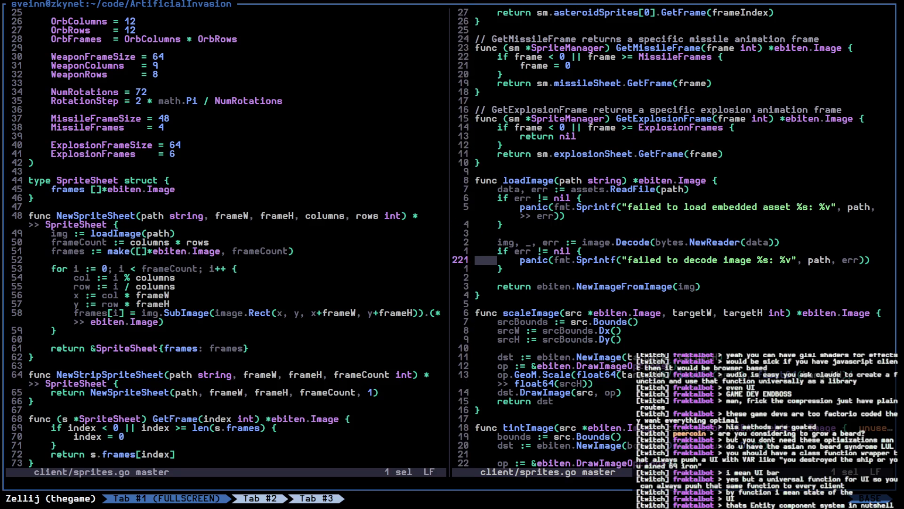
{"action": "key", "text": "ctrl+w"}
{"action": "key", "text": "q"}
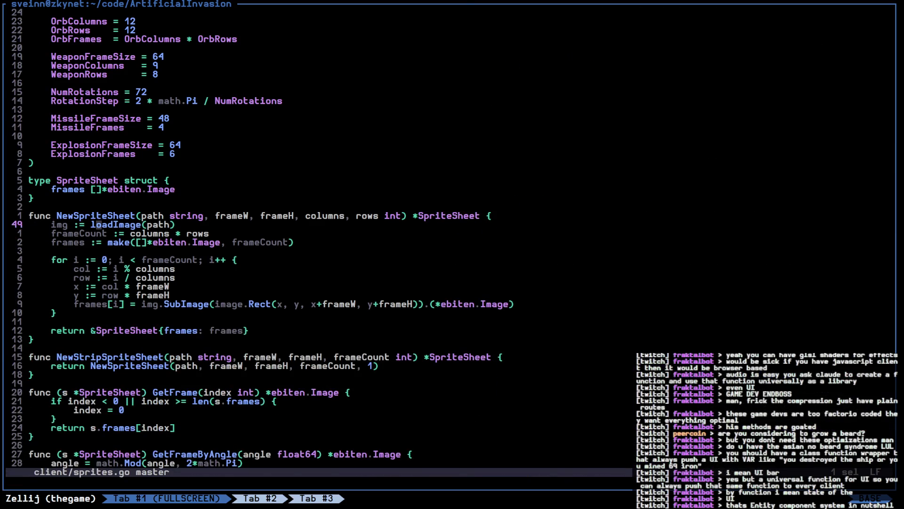
{"action": "key", "text": "ctrl+w"}
{"action": "key", "text": "v"}
{"action": "key", "text": "g"}
{"action": "key", "text": "d"}
{"action": "key", "text": "j"}
{"action": "key", "text": "j"}
{"action": "key", "text": "j"}
{"action": "key", "text": "w"}
{"action": "key", "text": "w"}
{"action": "key", "text": "w"}
{"action": "key", "text": "g"}
{"action": "key", "text": "d"}
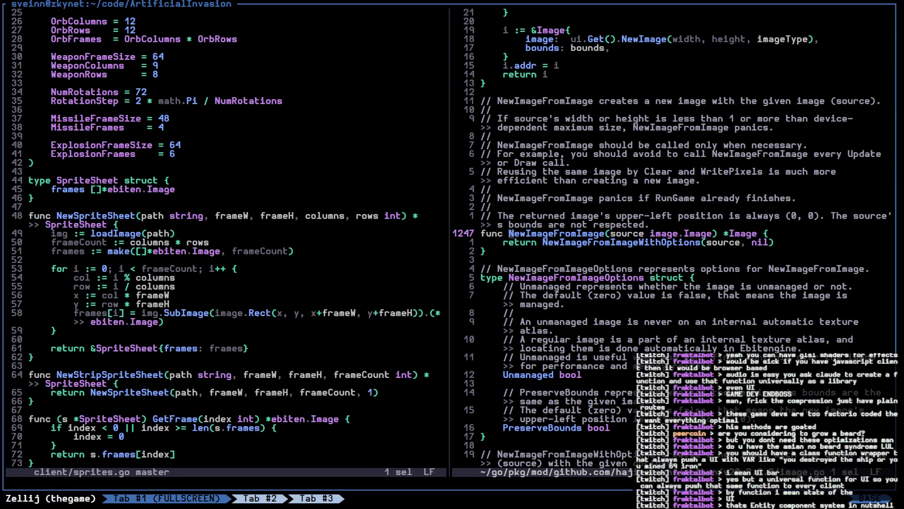
{"action": "key", "text": "k"}
{"action": "key", "text": "k"}
{"action": "key", "text": "k"}
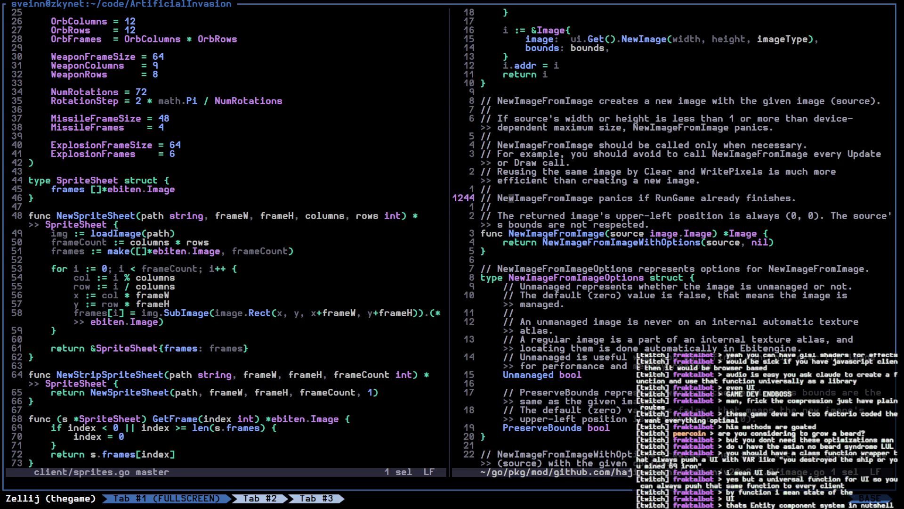
{"action": "type", "text": ":q"}
{"action": "key", "text": "Return"}
{"action": "key", "text": "j"}
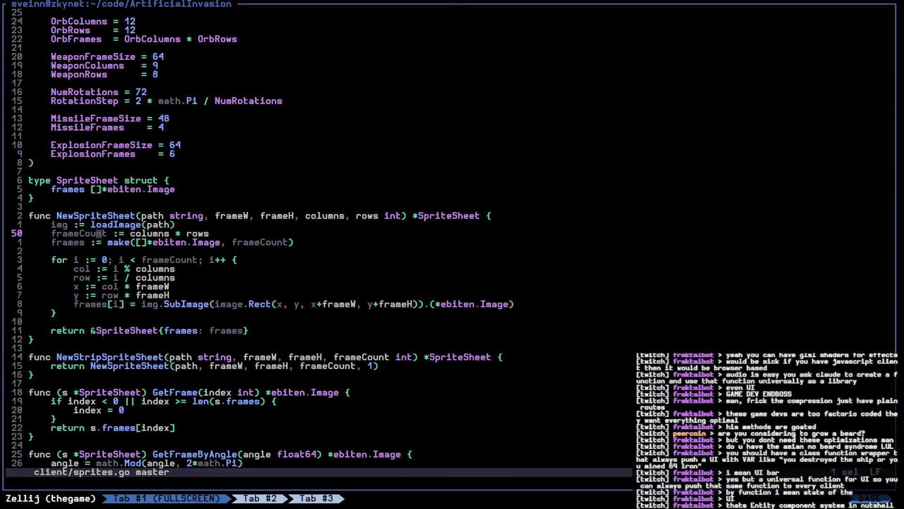
{"action": "key", "text": "l"}
{"action": "key", "text": "l"}
{"action": "key", "text": "l"}
{"action": "key", "text": "j"}
{"action": "key", "text": "j"}
{"action": "key", "text": "j"}
{"action": "key", "text": "j"}
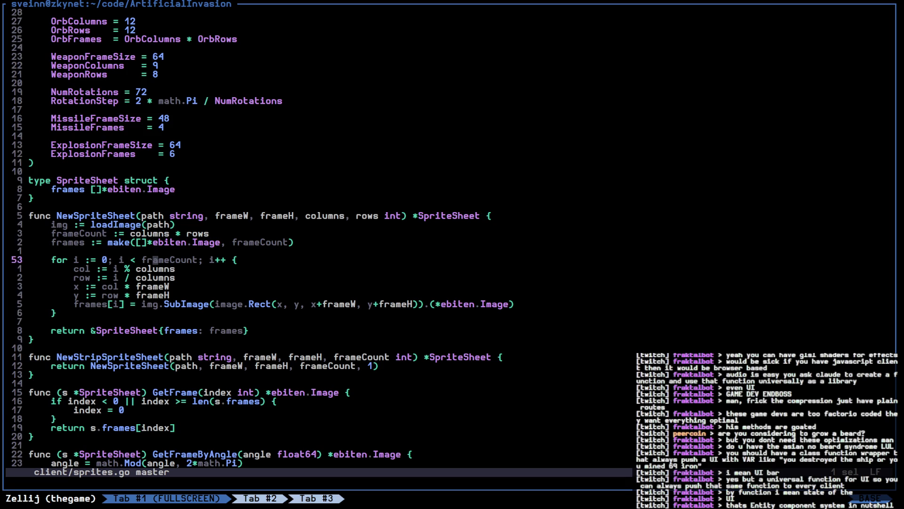
{"action": "key", "text": "l"}
{"action": "key", "text": "l"}
{"action": "key", "text": "l"}
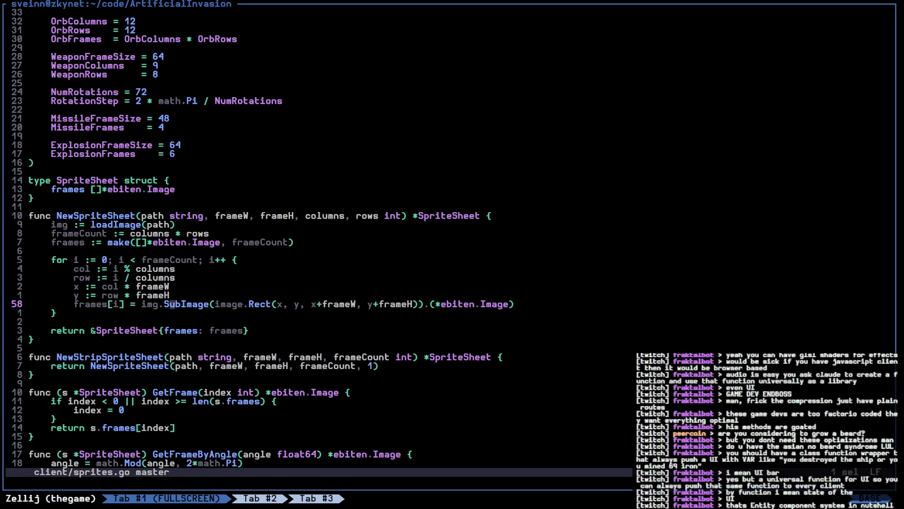
{"action": "key", "text": "j"}
{"action": "key", "text": "j"}
{"action": "key", "text": "j"}
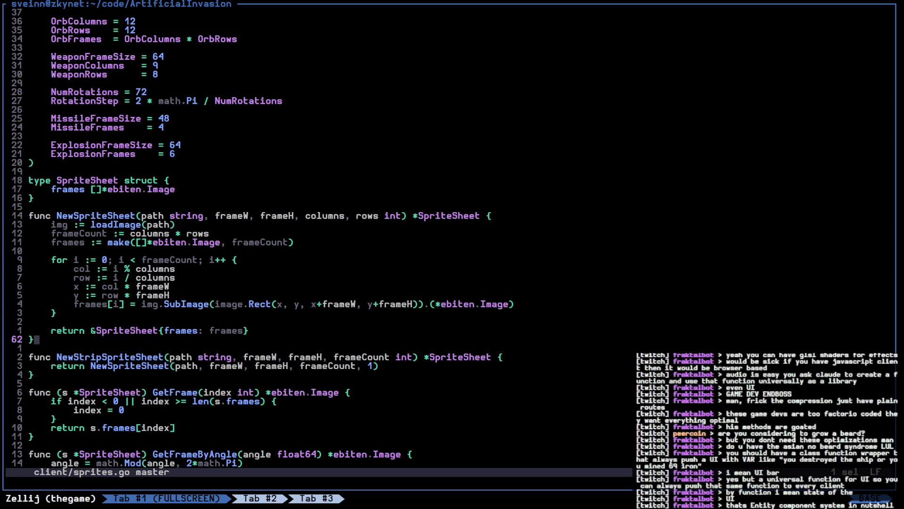
{"action": "key", "text": "k"}
{"action": "key", "text": "k"}
{"action": "key", "text": "x"}
{"action": "key", "text": "k"}
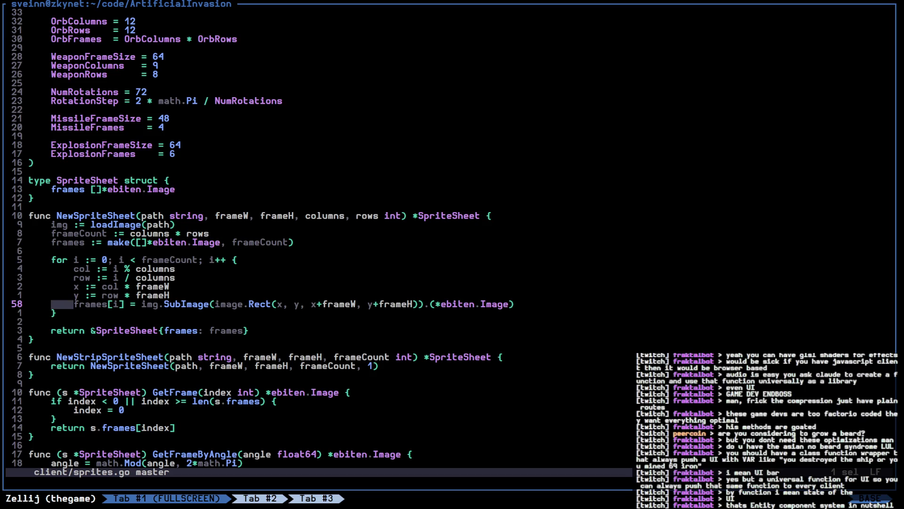
{"action": "key", "text": "x"}
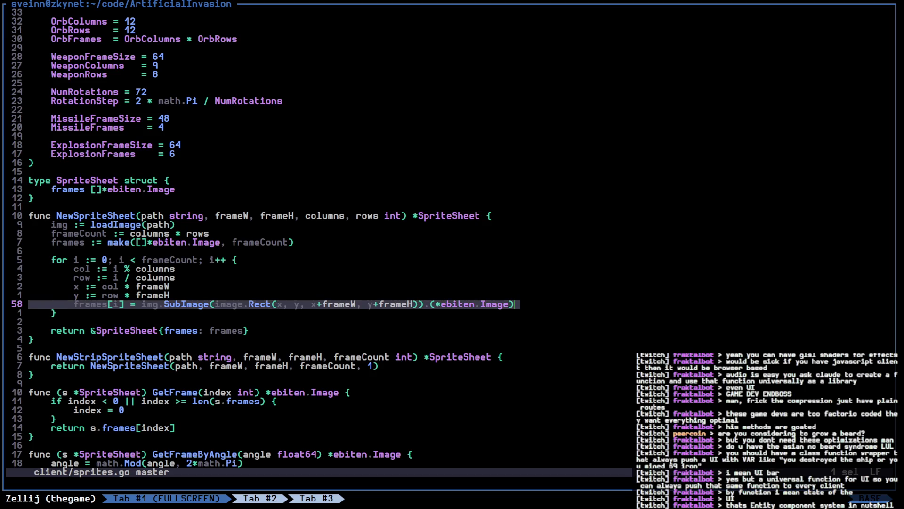
{"action": "key", "text": "h"}
{"action": "key", "text": "h"}
{"action": "key", "text": "h"}
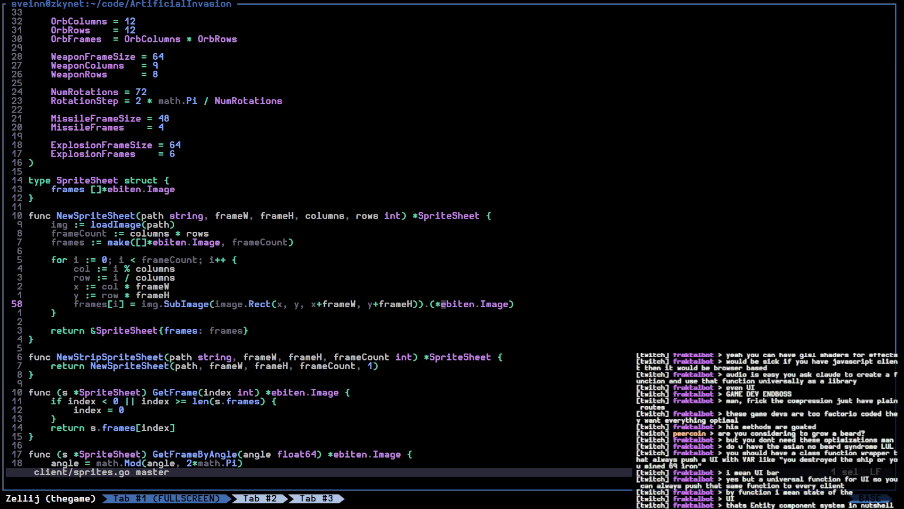
{"action": "key", "text": "h"}
{"action": "key", "text": "h"}
{"action": "key", "text": "h"}
{"action": "key", "text": "j"}
{"action": "key", "text": "j"}
{"action": "key", "text": "k"}
{"action": "key", "text": "k"}
{"action": "key", "text": "x"}
{"action": "key", "text": "j"}
{"action": "key", "text": "j"}
{"action": "key", "text": "j"}
{"action": "key", "text": "b"}
{"action": "key", "text": "b"}
{"action": "key", "text": "h"}
{"action": "key", "text": "h"}
{"action": "key", "text": "h"}
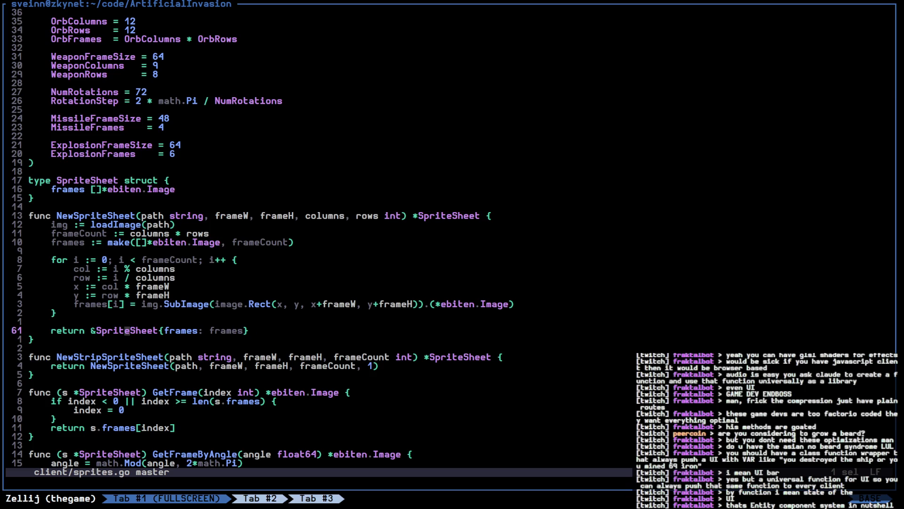
{"action": "key", "text": "k"}
{"action": "key", "text": "k"}
{"action": "key", "text": "k"}
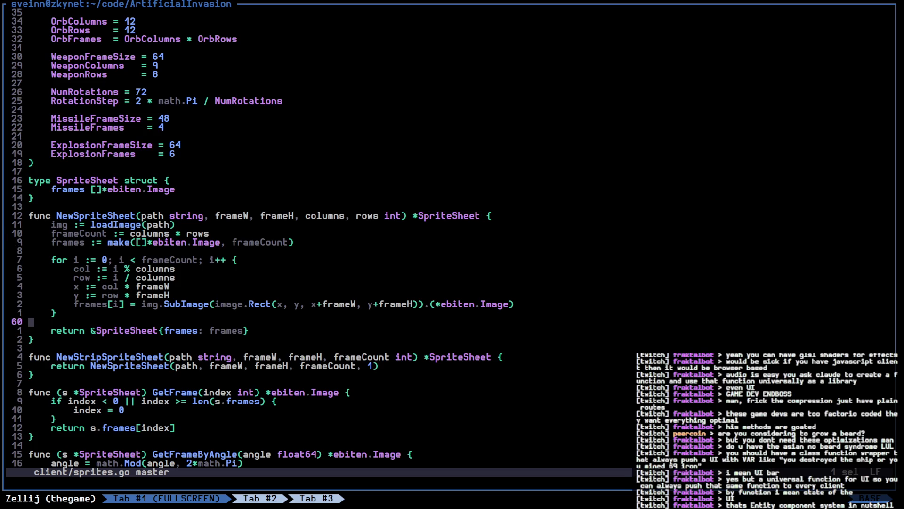
{"action": "key", "text": "b"}
{"action": "key", "text": "b"}
{"action": "key", "text": "b"}
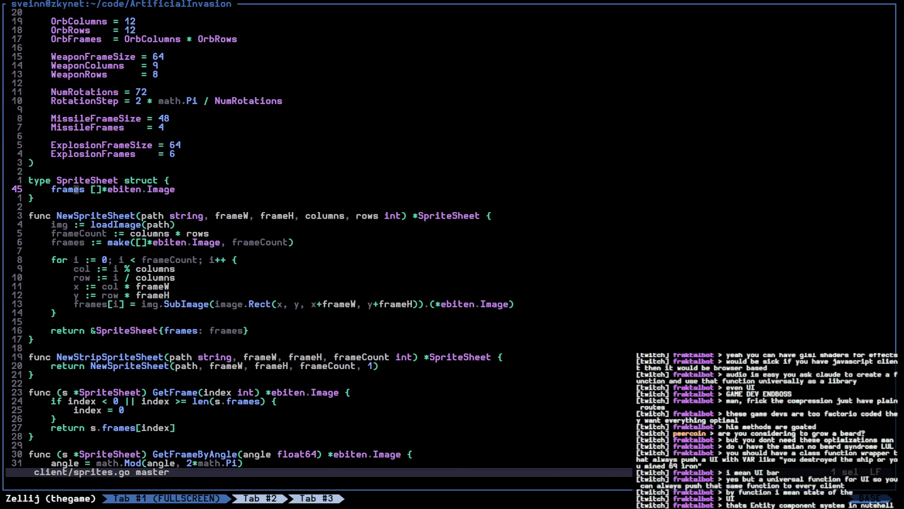
List references to the frames field and jump to its use in GetFrame.
{"action": "key", "text": "g"}
{"action": "key", "text": "r"}
{"action": "key", "text": "Down"}
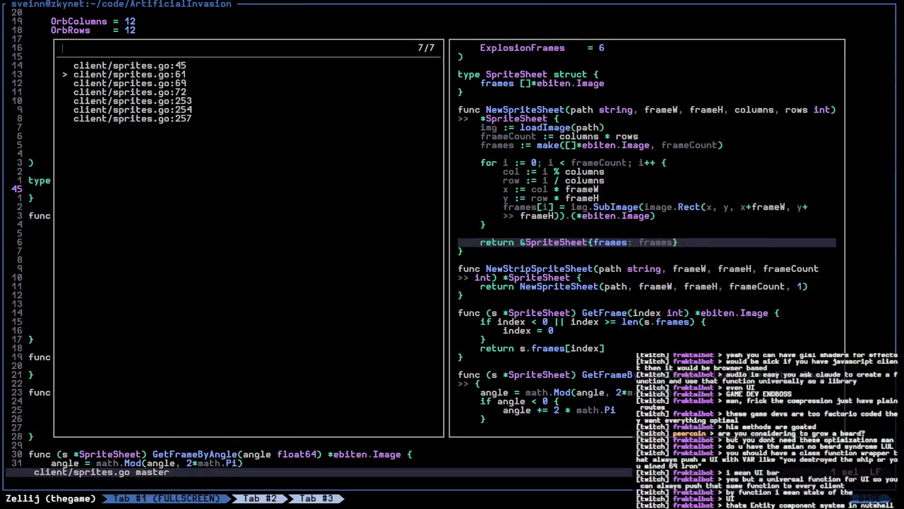
{"action": "key", "text": "Down"}
{"action": "key", "text": "Down"}
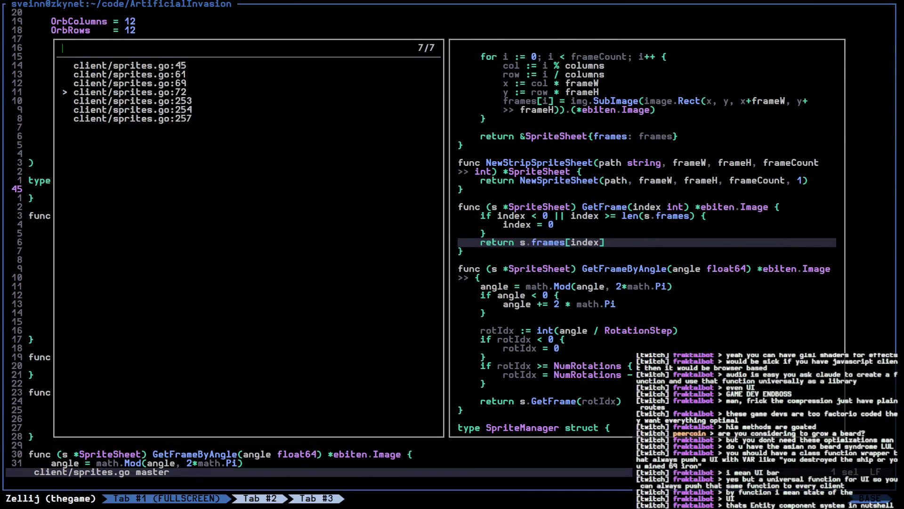
{"action": "key", "text": "Down"}
{"action": "key", "text": "Up"}
{"action": "key", "text": "Up"}
{"action": "key", "text": "Return"}
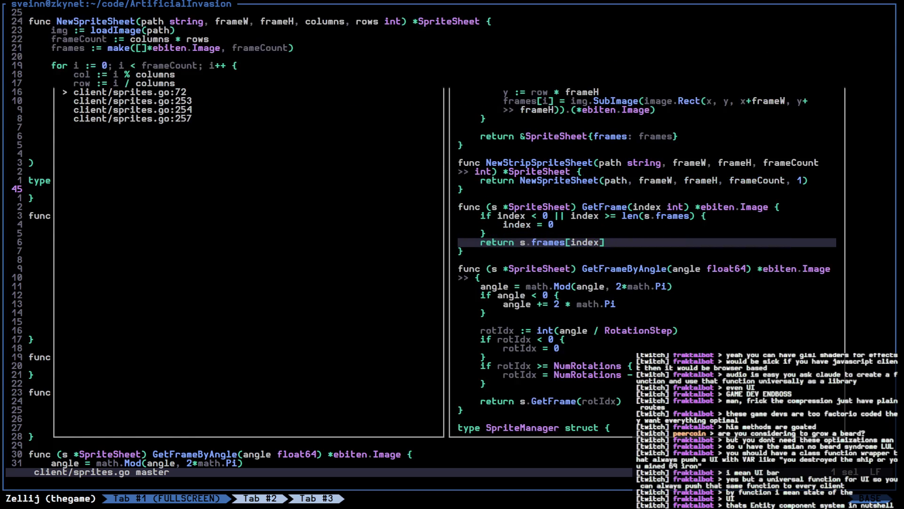
List GetFrame's references and open the sprites.go:145 call in GetDroneSprite.
{"action": "key", "text": "l"}
{"action": "key", "text": "l"}
{"action": "key", "text": "l"}
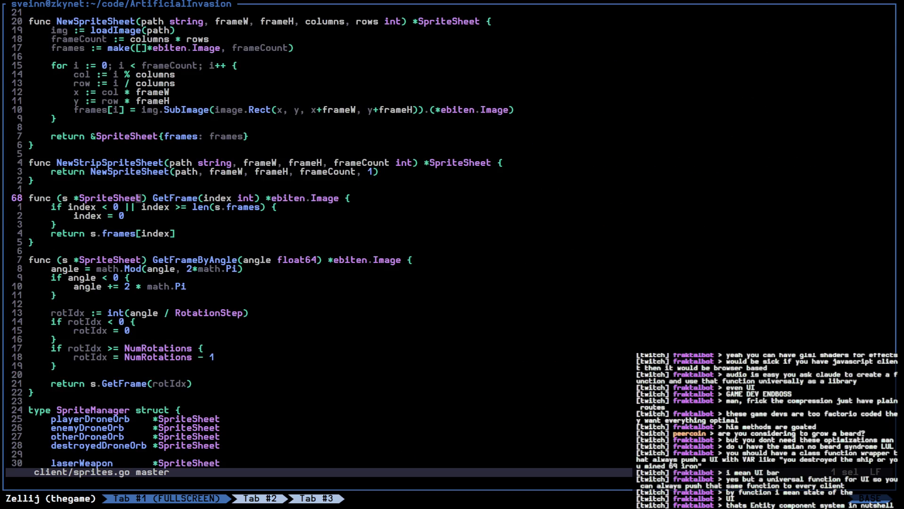
{"action": "key", "text": "g"}
{"action": "key", "text": "r"}
{"action": "key", "text": "Down"}
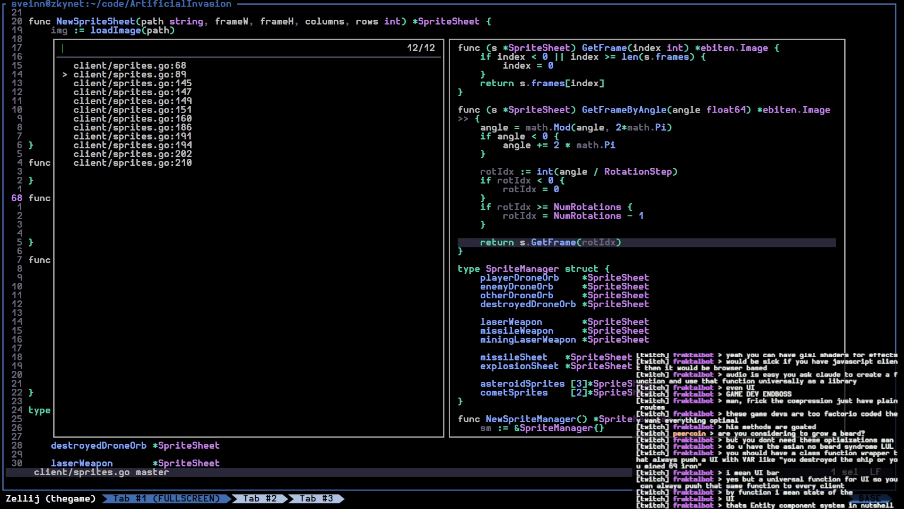
{"action": "key", "text": "Down"}
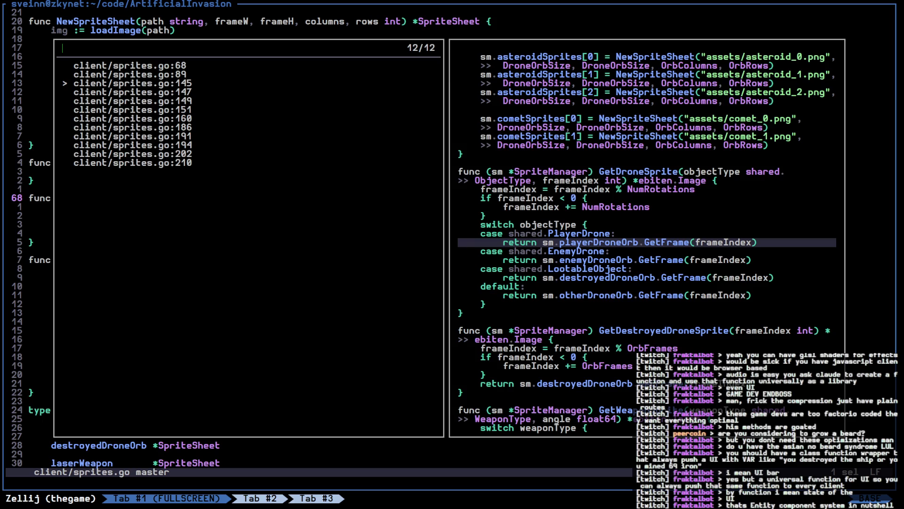
{"action": "key", "text": "Return"}
Browse GetDroneSprite's PlayerDrone, LootableObject and default cases.
{"action": "key", "text": "Down"}
{"action": "key", "text": "Down"}
{"action": "key", "text": "Down"}
{"action": "key", "text": "Up"}
{"action": "key", "text": "Down"}
{"action": "key", "text": "Down"}
{"action": "key", "text": "Down"}
{"action": "key", "text": "Down"}
{"action": "key", "text": "Left"}
{"action": "key", "text": "Left"}
{"action": "key", "text": "Left"}
{"action": "key", "text": "Up"}
{"action": "key", "text": "Up"}
{"action": "key", "text": "Up"}
{"action": "key", "text": "Up"}
{"action": "key", "text": "Up"}
{"action": "key", "text": "Right"}
{"action": "key", "text": "Right"}
{"action": "key", "text": "Right"}
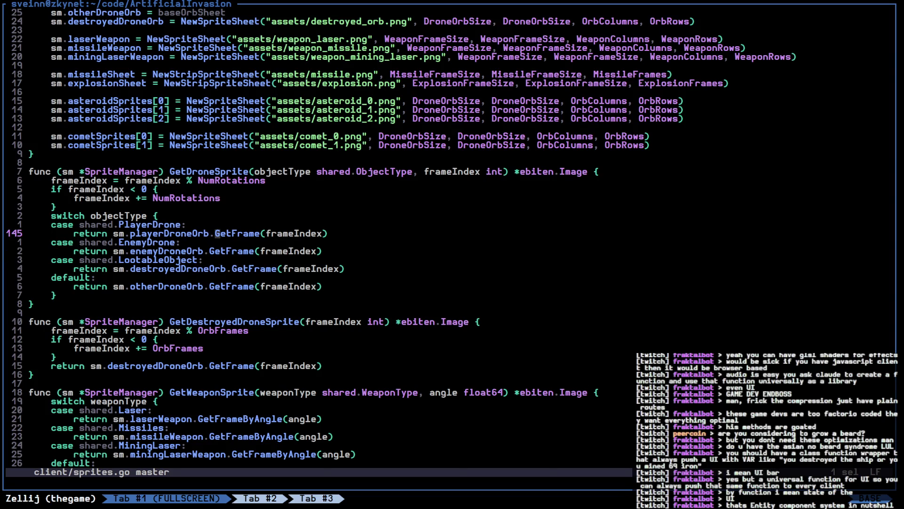
Show the GetFrame definition in a side-by-side split.
{"action": "key", "text": "ctrl+w"}
{"action": "key", "text": "v"}
{"action": "key", "text": "g"}
{"action": "key", "text": "d"}
{"action": "key", "text": "Down"}
{"action": "key", "text": "Down"}
{"action": "key", "text": "Down"}
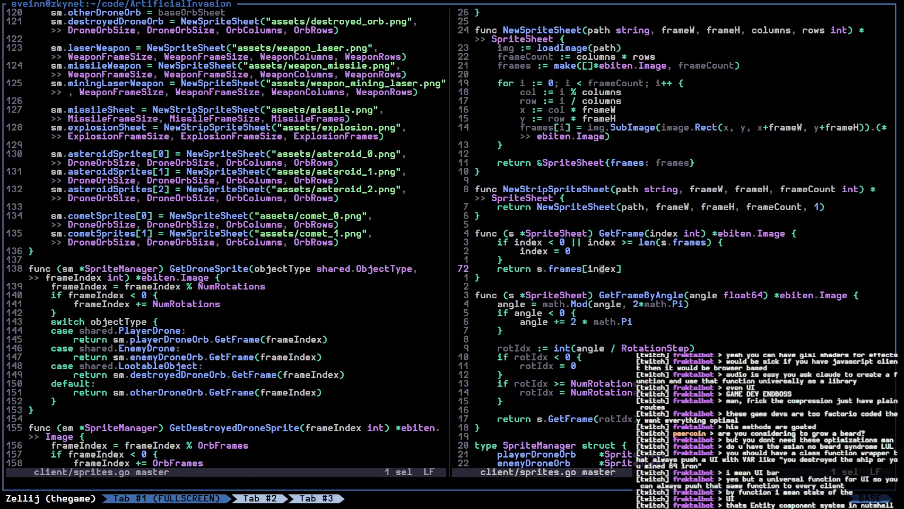
{"action": "key", "text": "Down"}
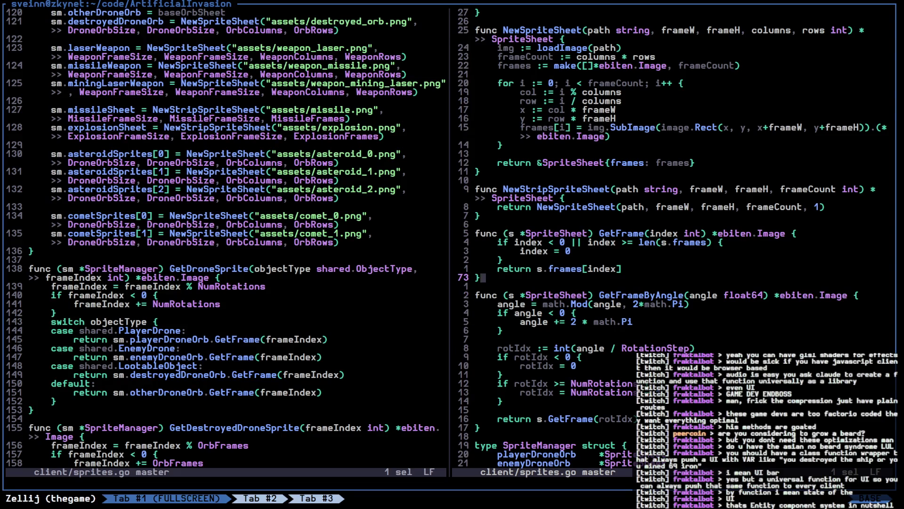
List and cycle through GetFrameByAngle's references, including GetWeaponSprite.
{"action": "key", "text": "Down"}
{"action": "key", "text": "Down"}
{"action": "key", "text": "w"}
{"action": "key", "text": "w"}
{"action": "key", "text": "w"}
{"action": "key", "text": "space"}
{"action": "key", "text": "Escape"}
{"action": "key", "text": "g"}
{"action": "key", "text": "r"}
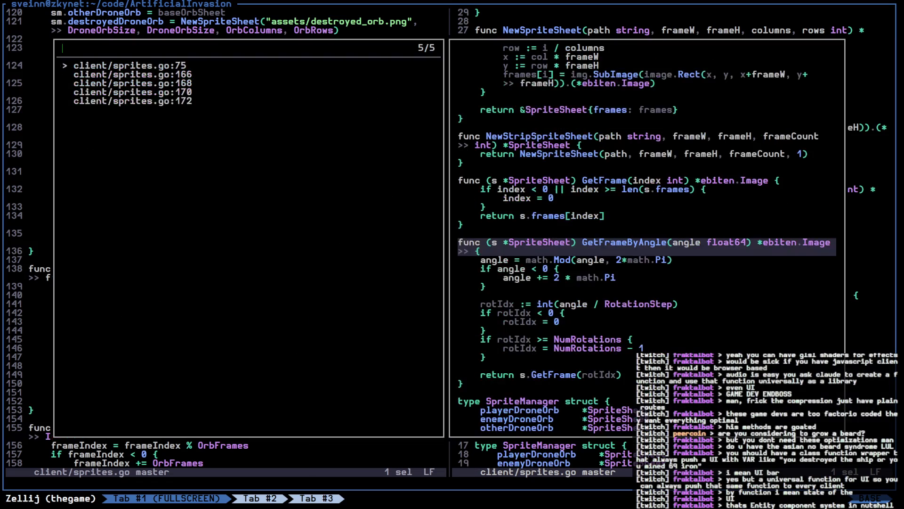
{"action": "key", "text": "Down"}
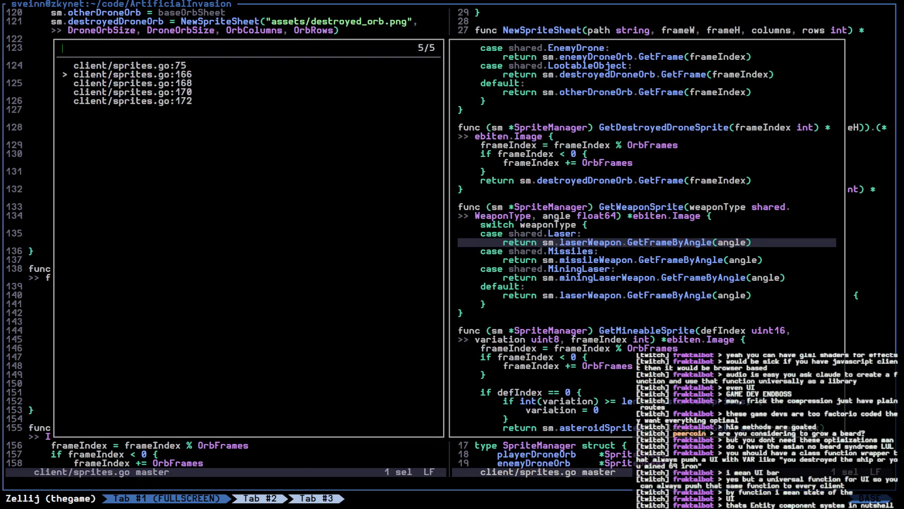
{"action": "key", "text": "Down"}
{"action": "key", "text": "Down"}
{"action": "key", "text": "Down"}
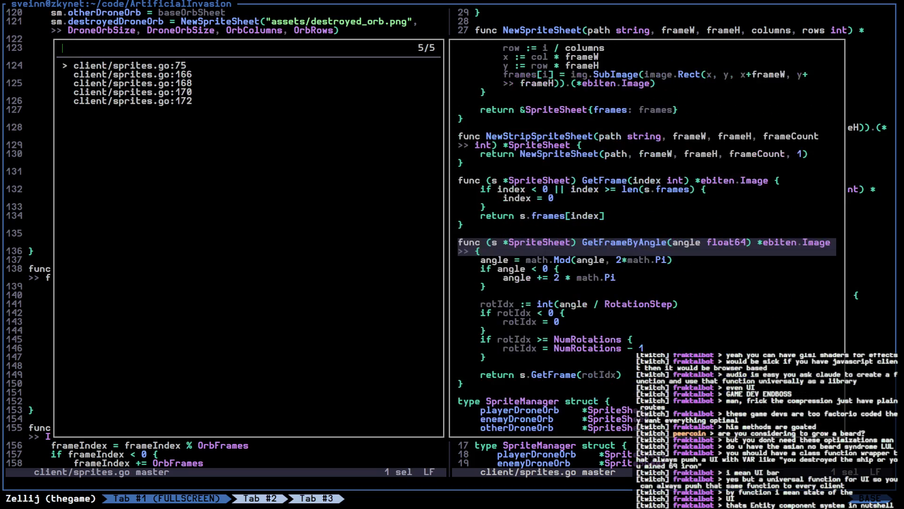
{"action": "key", "text": "Escape"}
Close the definition split and exit Zellij fullscreen to reveal the OpenCode and log panes.
{"action": "type", "text": ":q"}
{"action": "key", "text": "Return"}
{"action": "key", "text": "Down"}
{"action": "key", "text": "Down"}
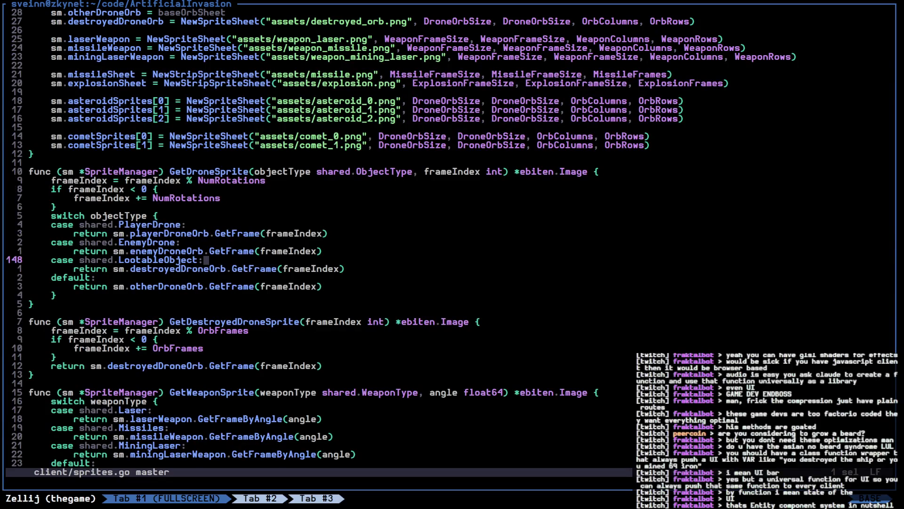
{"action": "key", "text": "ctrl+p"}
{"action": "key", "text": "f"}
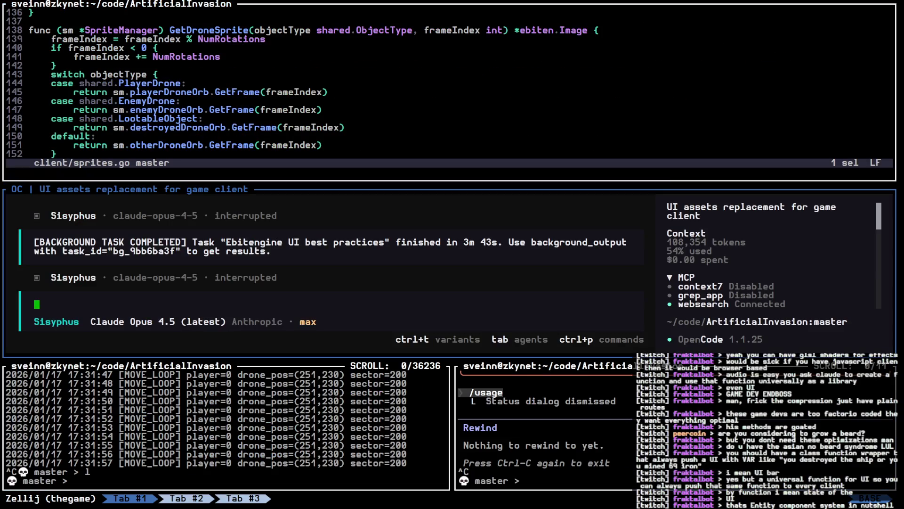
Send 'please continue' to the OpenCode agent, fullscreen its pane, and resend it.
{"action": "type", "text": "please continue"}
{"action": "key", "text": "Return"}
{"action": "key", "text": "ctrl+p"}
{"action": "key", "text": "f"}
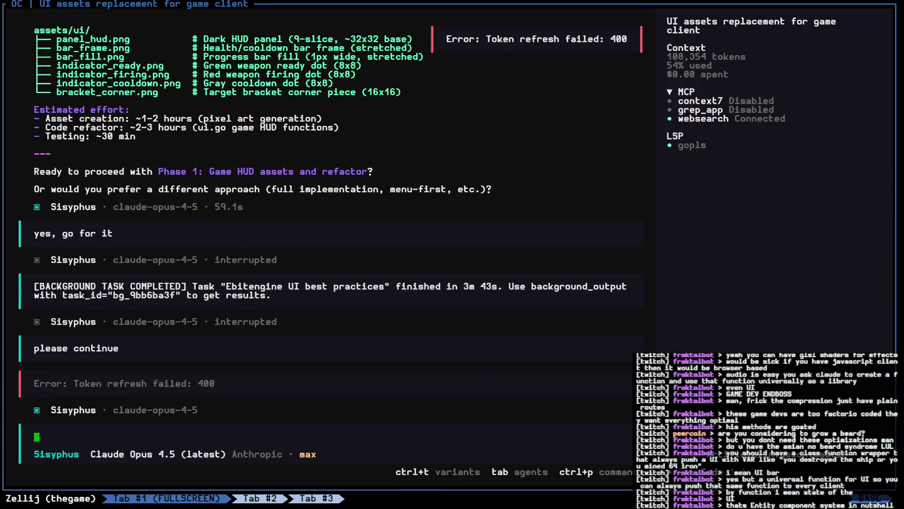
{"action": "key", "text": "Up"}
{"action": "key", "text": "Return"}
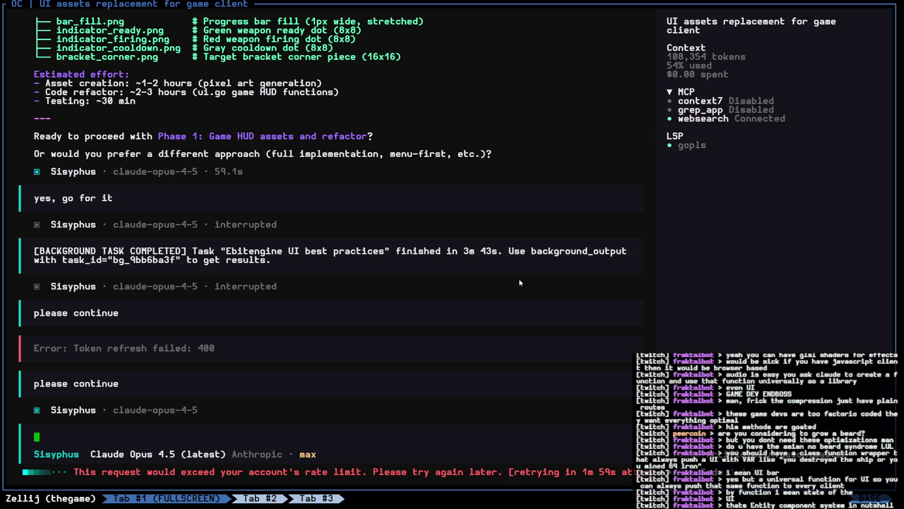
Dismiss the message actions popup, restore the larger terminal text, and switch to the browser.
{"action": "key", "text": "ctrl+minus"}
{"action": "key", "text": "ctrl+minus"}
{"action": "key", "text": "ctrl+minus"}
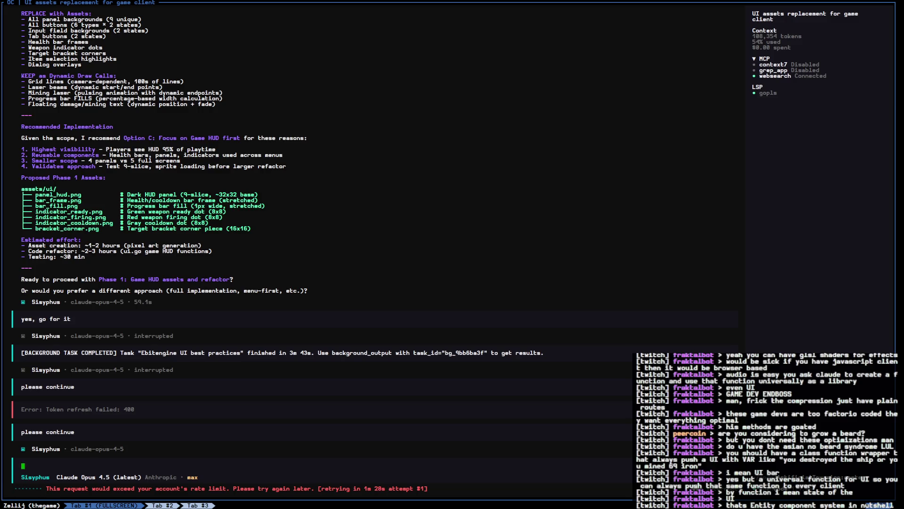
{"action": "left_click", "coordinate": [168, 440]}
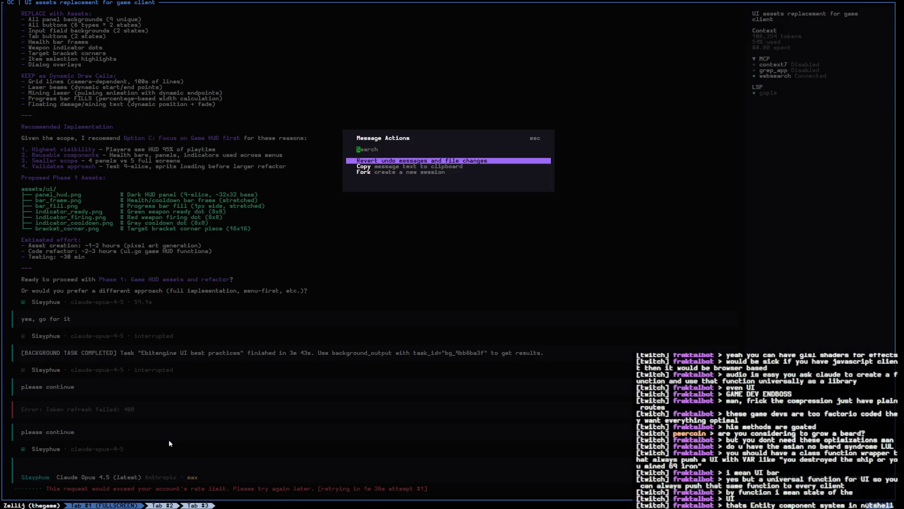
{"action": "type", "text": "--"}
{"action": "key", "text": "Escape"}
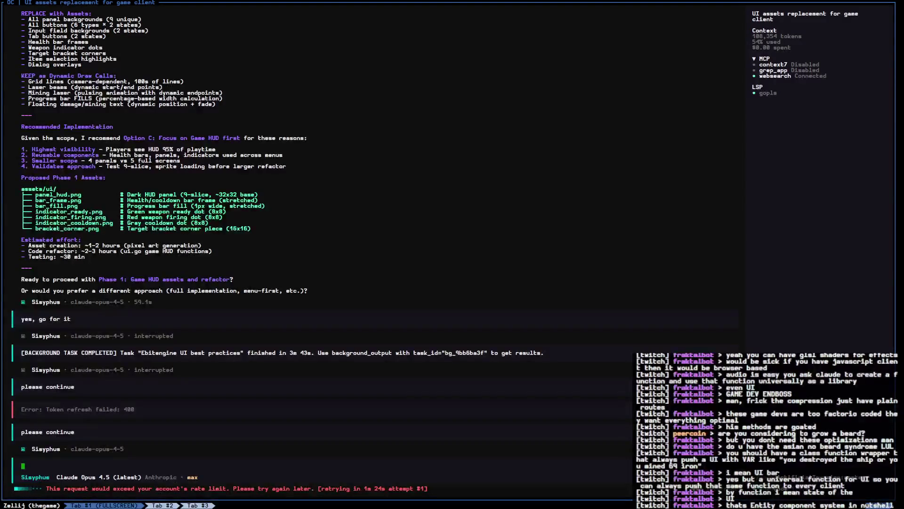
{"action": "key", "text": "ctrl+plus"}
{"action": "key", "text": "ctrl+plus"}
{"action": "key", "text": "ctrl+plus"}
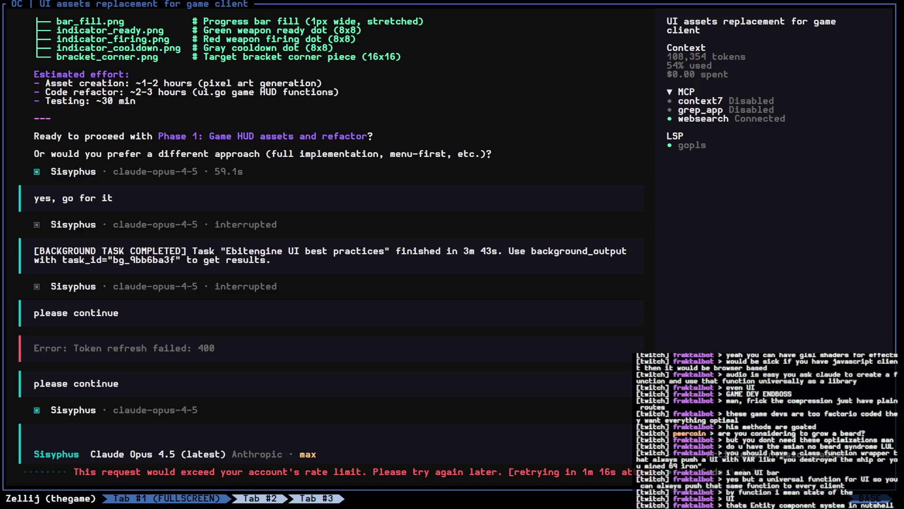
{"action": "key", "text": "alt+Tab"}
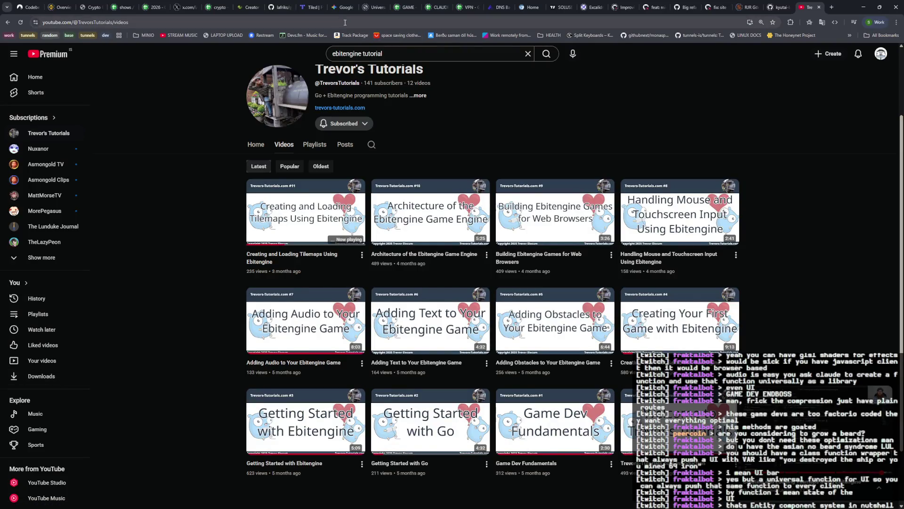
Go from the Tiled website to its itch.io page and open the download dialog suggesting $19.00.
{"action": "left_click", "coordinate": [311, 11]}
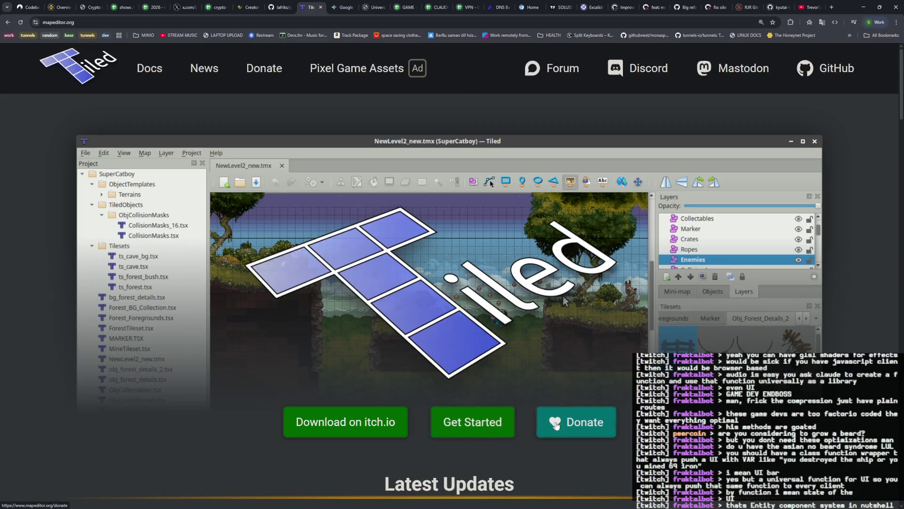
{"action": "left_click", "coordinate": [385, 424]}
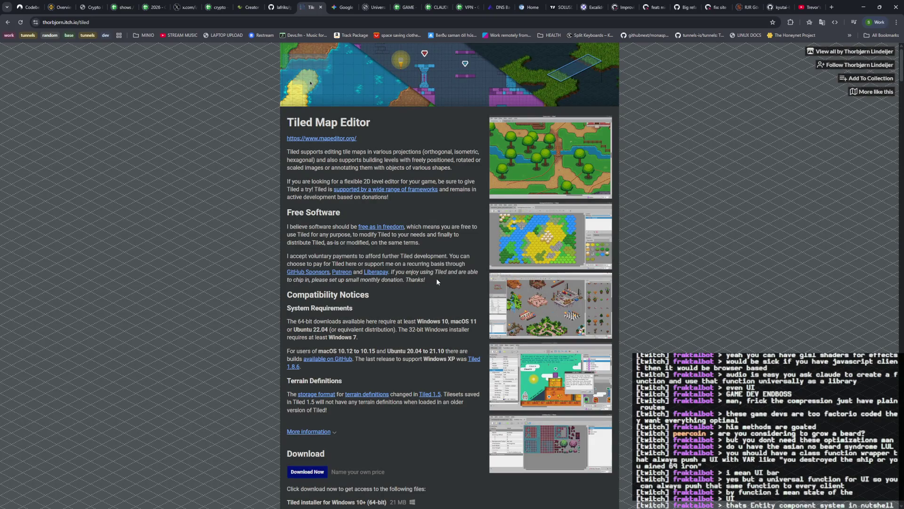
{"action": "scroll", "coordinate": [436, 278], "scroll_direction": "down", "scroll_amount": 5}
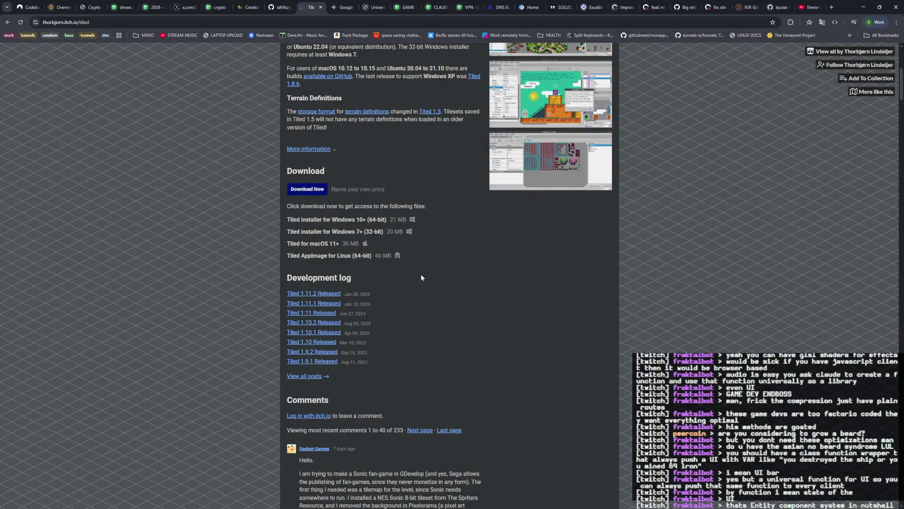
{"action": "left_click", "coordinate": [314, 194]}
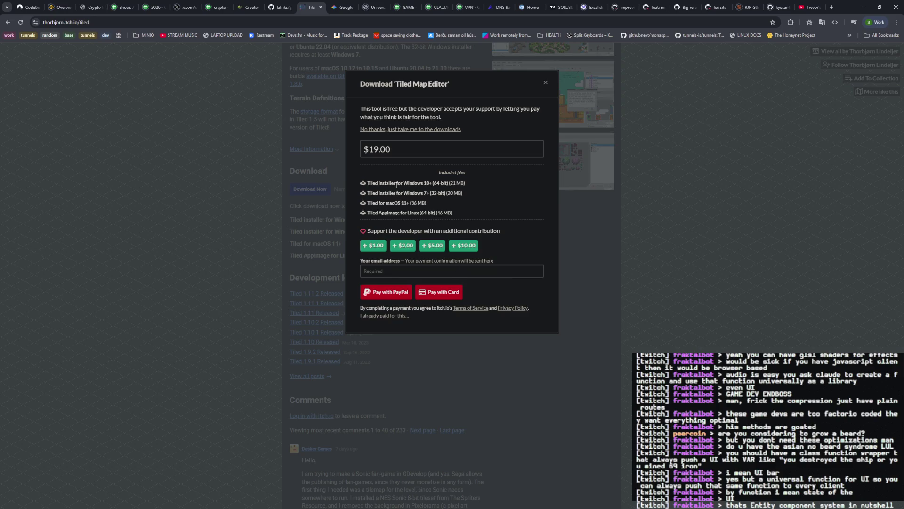
Change the suggested download price from $19.00 to $0.00.
{"action": "left_click", "coordinate": [398, 151]}
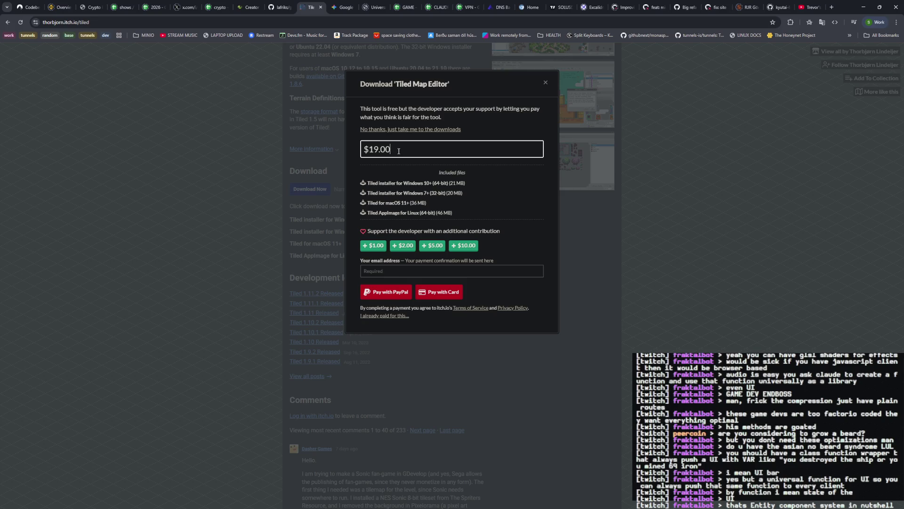
{"action": "left_click", "coordinate": [397, 185]}
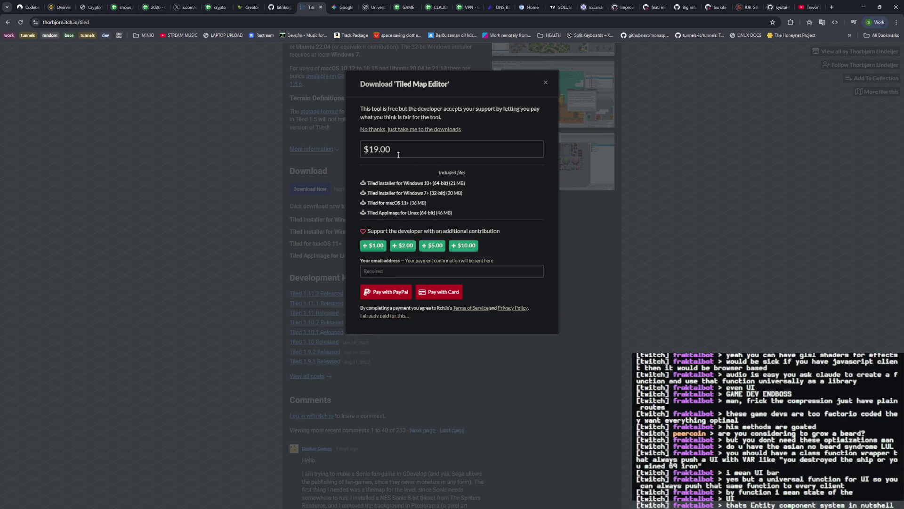
{"action": "left_click", "coordinate": [399, 155]}
{"action": "left_click", "coordinate": [380, 150]}
{"action": "type", "text": "0"}
{"action": "key", "text": "BackSpace"}
{"action": "key", "text": "BackSpace"}
{"action": "key", "text": "BackSpace"}
{"action": "type", "text": "0"}
{"action": "left_click", "coordinate": [488, 188]}
Open and close the 'I already paid for this' help page, then dismiss the download dialog.
{"action": "left_click", "coordinate": [401, 317]}
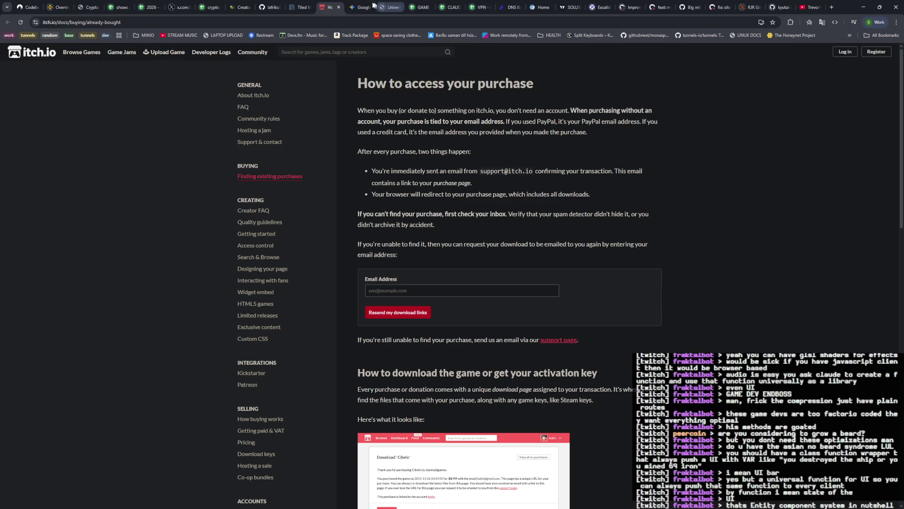
{"action": "left_click", "coordinate": [338, 7]}
{"action": "left_click", "coordinate": [546, 83]}
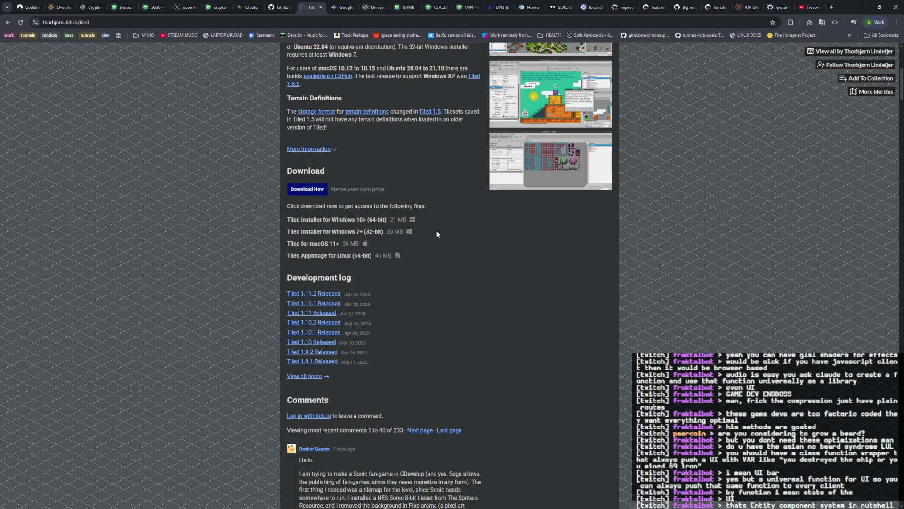
View the isometric mockup screenshot, browse to the Windows installer listing, then start a new tab.
{"action": "scroll", "coordinate": [438, 234], "scroll_direction": "up", "scroll_amount": 5}
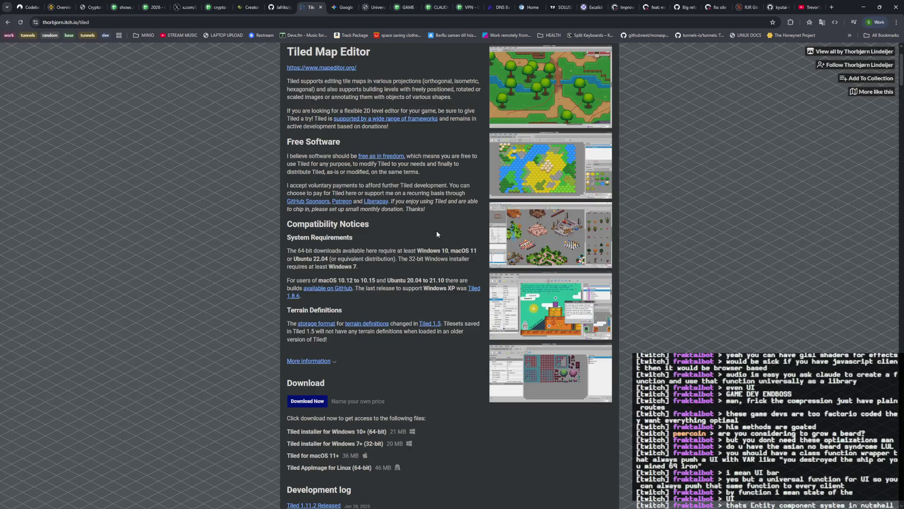
{"action": "left_click", "coordinate": [524, 255]}
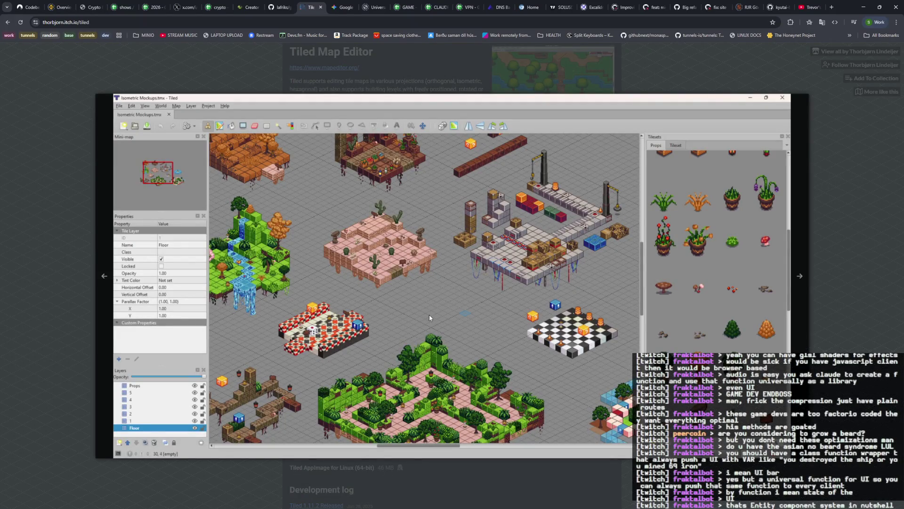
{"action": "scroll", "coordinate": [408, 327], "scroll_direction": "down", "scroll_amount": 3}
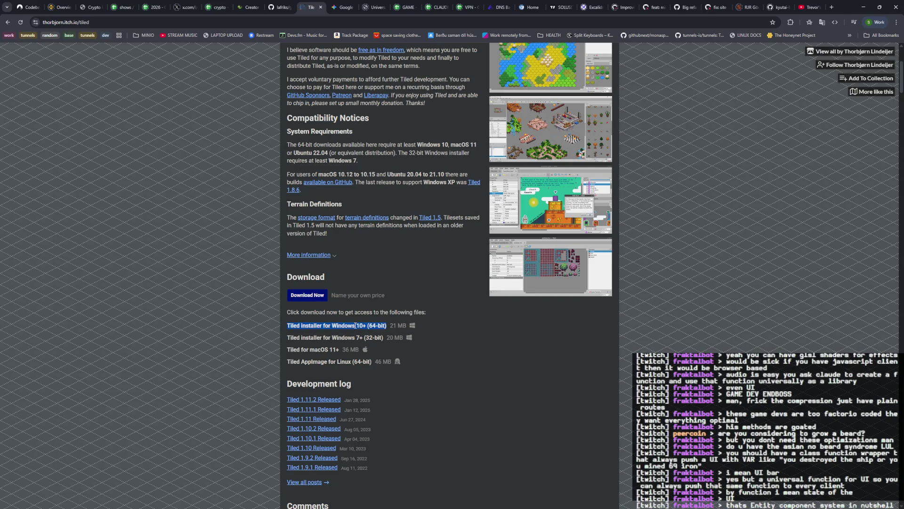
{"action": "scroll", "coordinate": [356, 326], "scroll_direction": "down", "scroll_amount": 1}
{"action": "double_click", "coordinate": [346, 290]}
{"action": "scroll", "coordinate": [350, 298], "scroll_direction": "down", "scroll_amount": 6}
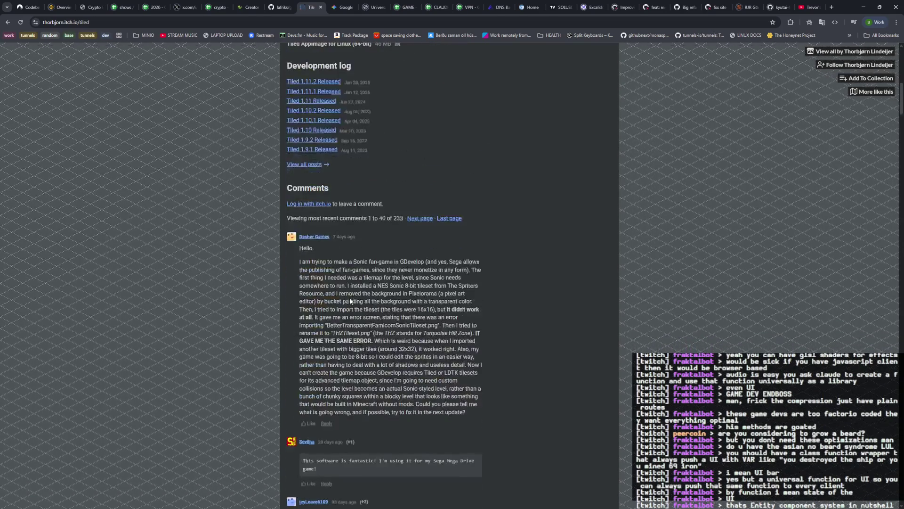
{"action": "scroll", "coordinate": [350, 298], "scroll_direction": "up", "scroll_amount": 3}
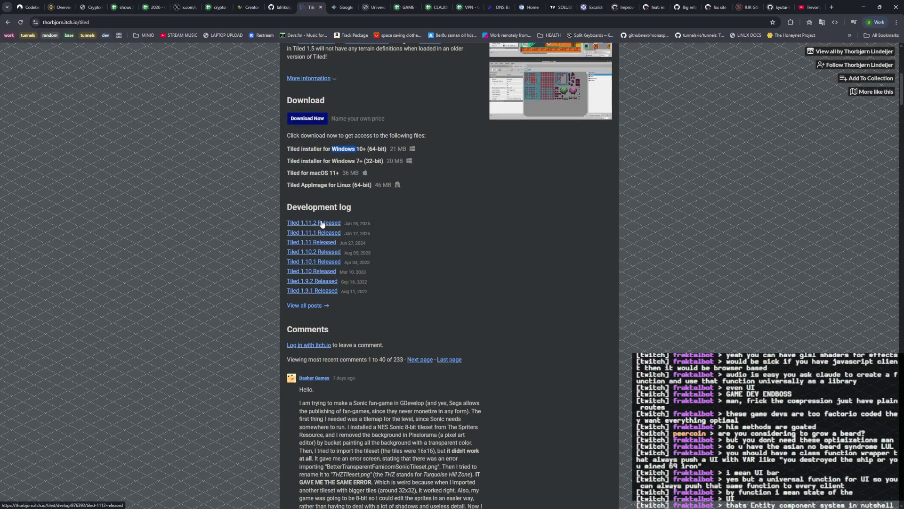
{"action": "key", "text": "ctrl+t"}
Search Google for 'tiled github' and open the mapeditor/tiled repository.
{"action": "type", "text": "tiled"}
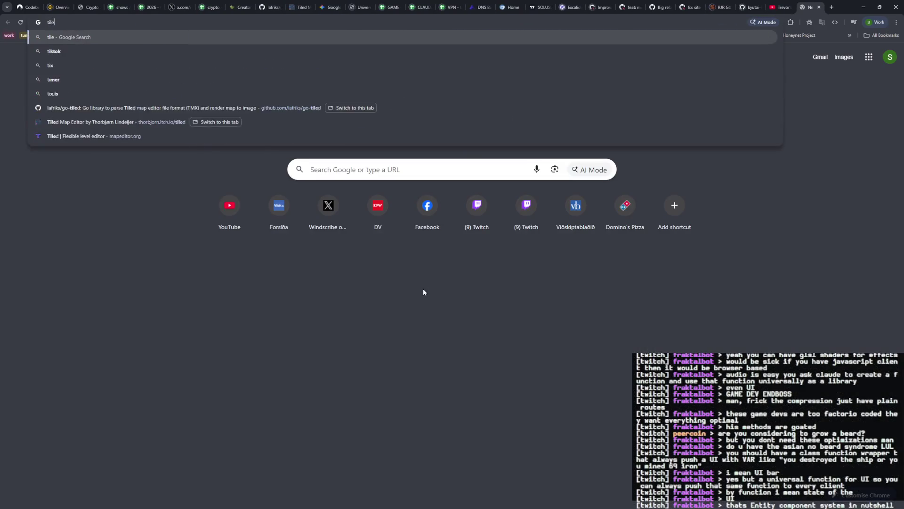
{"action": "type", "text": " github"}
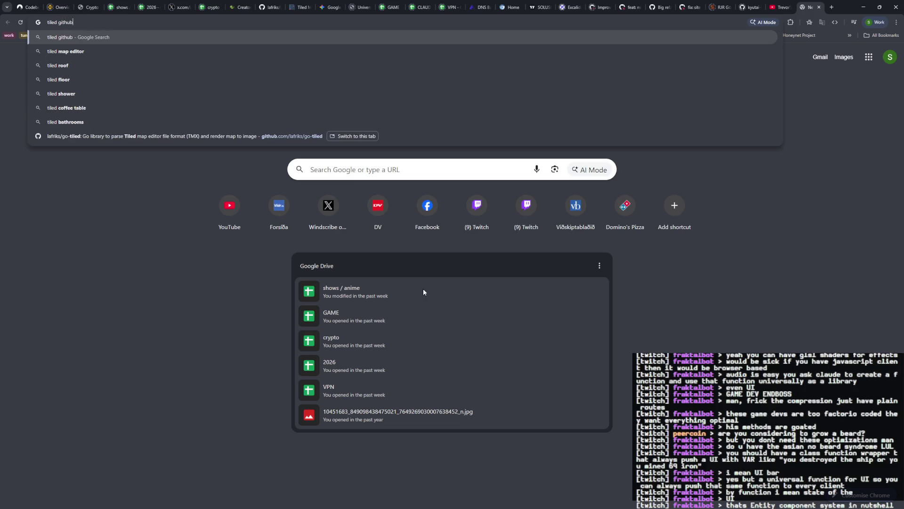
{"action": "key", "text": "Return"}
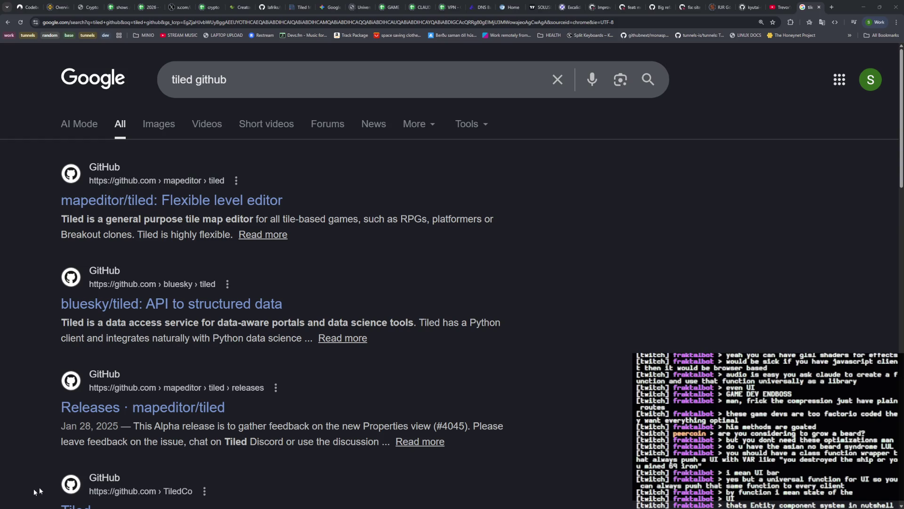
{"action": "left_click", "coordinate": [226, 203]}
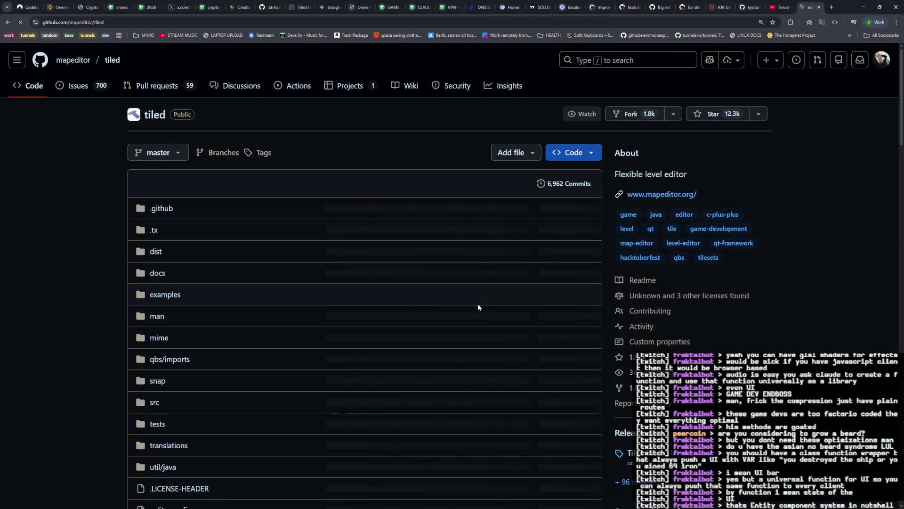
Open the Tiled 1.11.2 release page from the mapeditor/tiled repository.
{"action": "scroll", "coordinate": [475, 306], "scroll_direction": "down", "scroll_amount": 20}
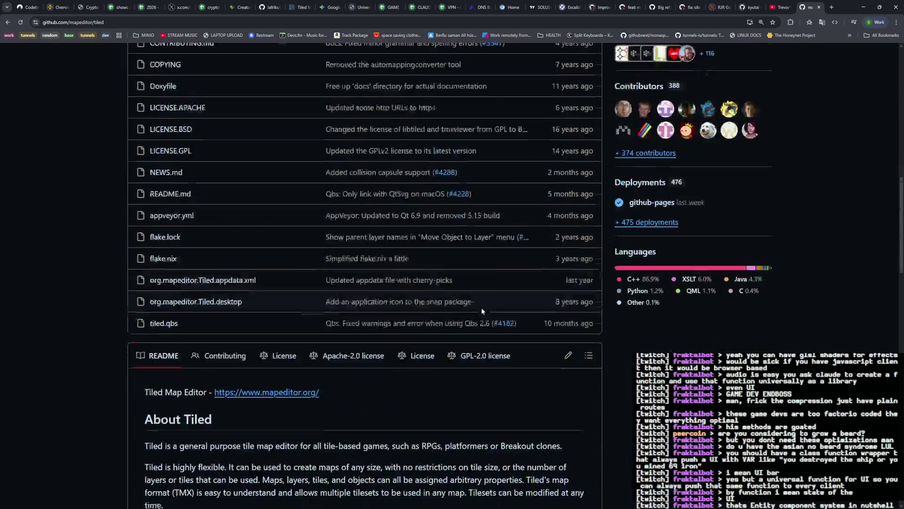
{"action": "scroll", "coordinate": [484, 307], "scroll_direction": "down", "scroll_amount": 7}
{"action": "scroll", "coordinate": [485, 310], "scroll_direction": "up", "scroll_amount": 7}
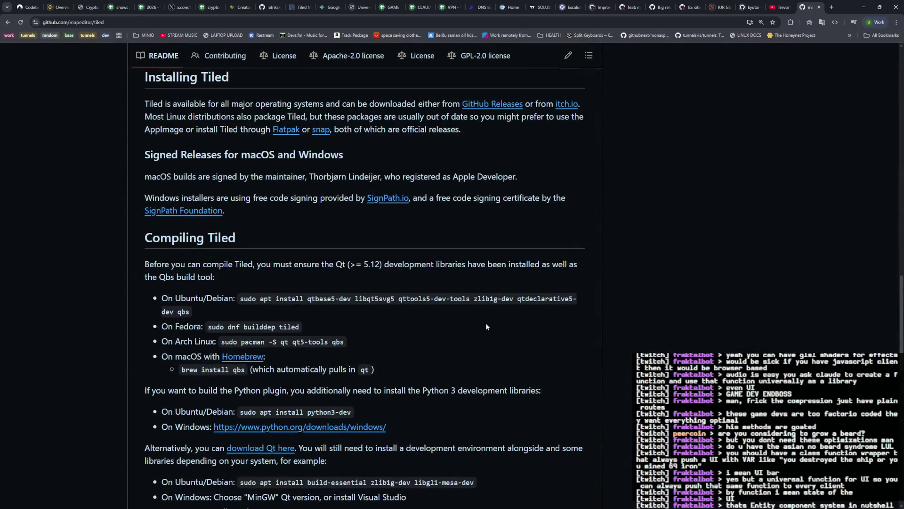
{"action": "scroll", "coordinate": [486, 327], "scroll_direction": "up", "scroll_amount": 12}
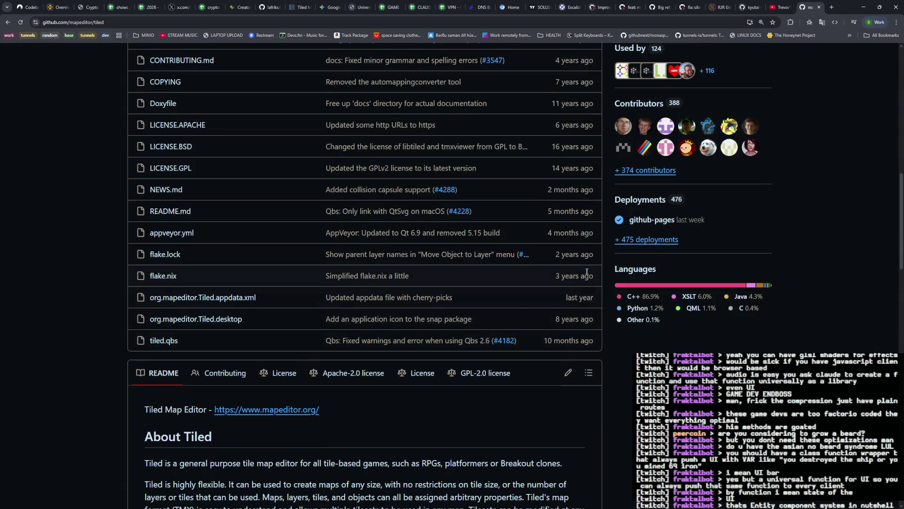
{"action": "scroll", "coordinate": [587, 272], "scroll_direction": "up", "scroll_amount": 7}
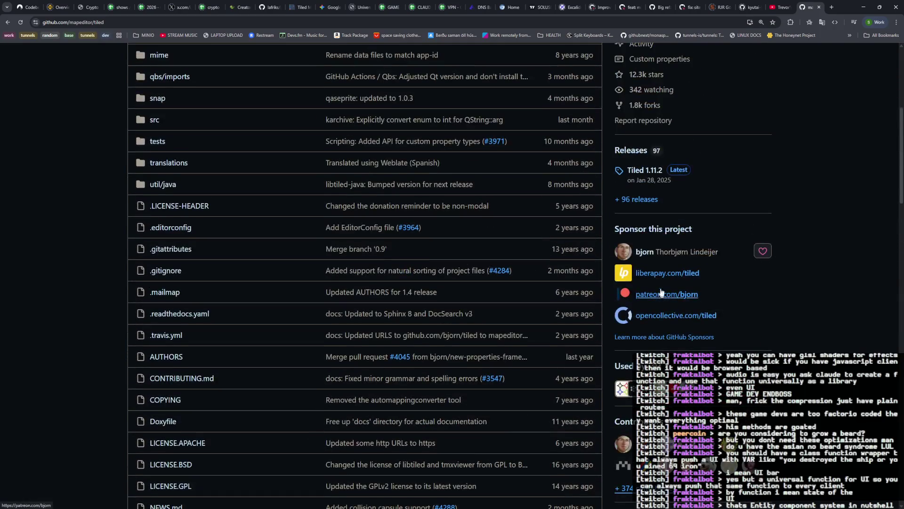
{"action": "left_click", "coordinate": [656, 171]}
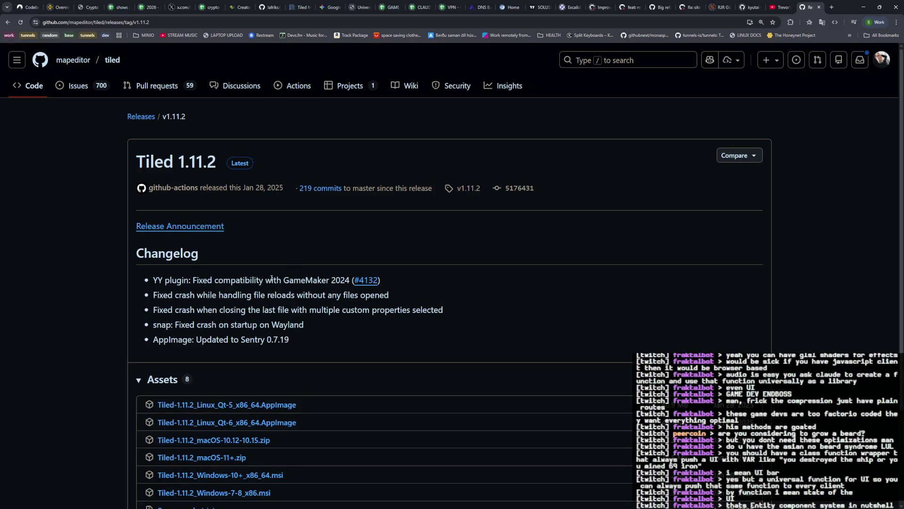
Download the Windows 10+ x64 .msi installer and launch it.
{"action": "scroll", "coordinate": [271, 278], "scroll_direction": "down", "scroll_amount": 3}
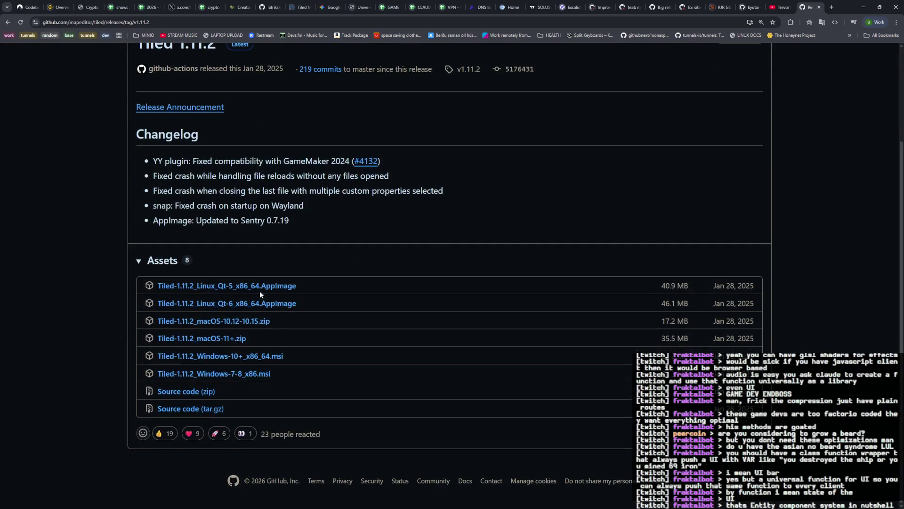
{"action": "left_click", "coordinate": [223, 360]}
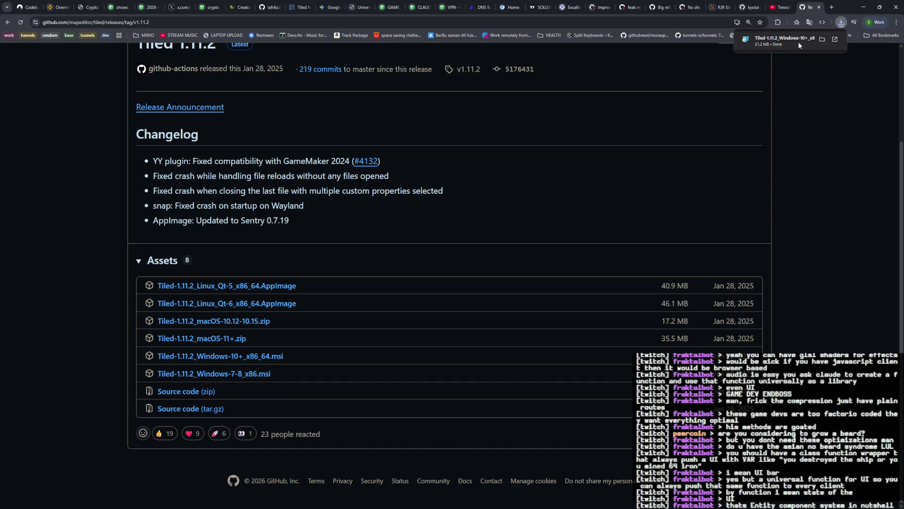
{"action": "left_click", "coordinate": [799, 42]}
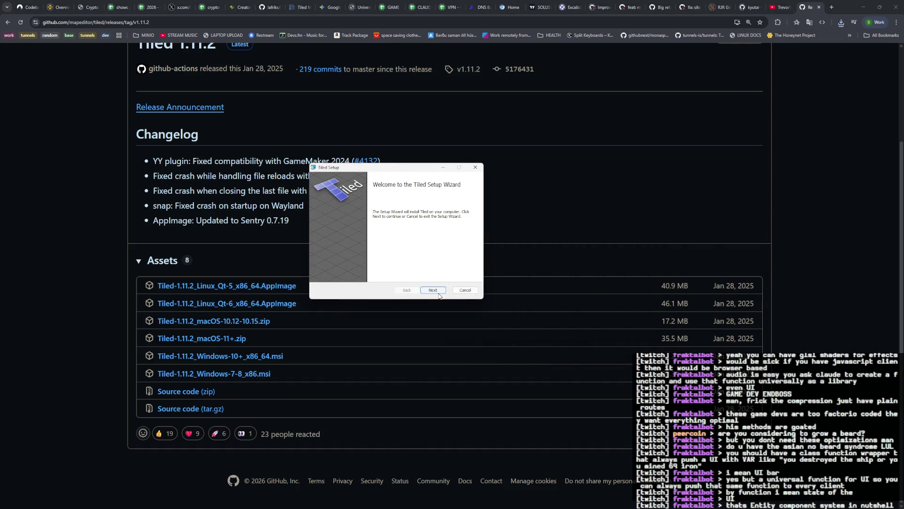
Run the Tiled 1.11.2 setup wizard, accepting the license, installing, and finishing.
{"action": "left_click", "coordinate": [435, 291]}
{"action": "left_click", "coordinate": [372, 274]}
{"action": "left_click", "coordinate": [435, 291]}
{"action": "left_click", "coordinate": [436, 292]}
{"action": "left_click", "coordinate": [437, 292]}
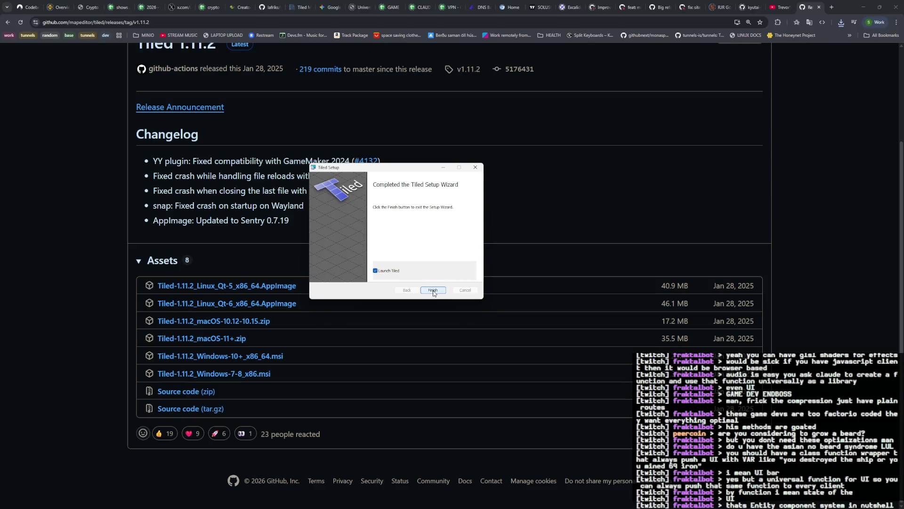
{"action": "left_click", "coordinate": [433, 290]}
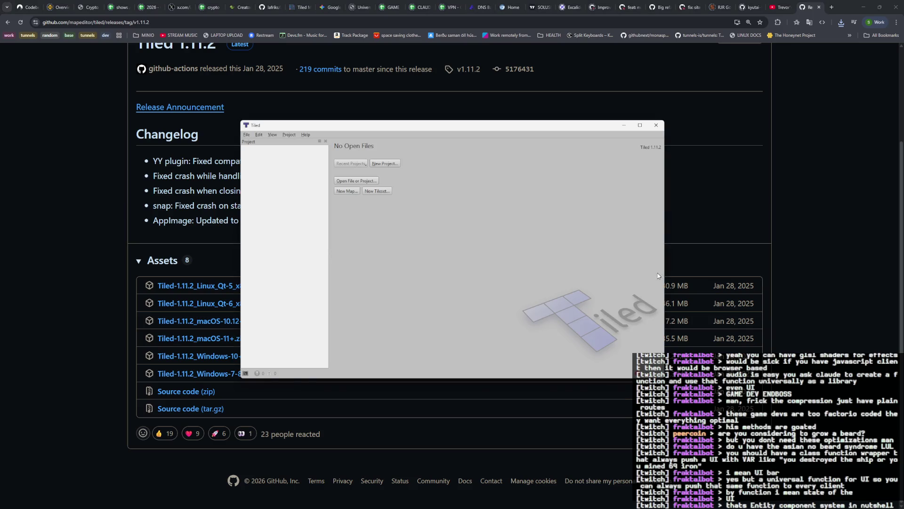
Maximize Tiled, save a new project named 'test' in the game folder, and begin a new map.
{"action": "left_click", "coordinate": [640, 125]}
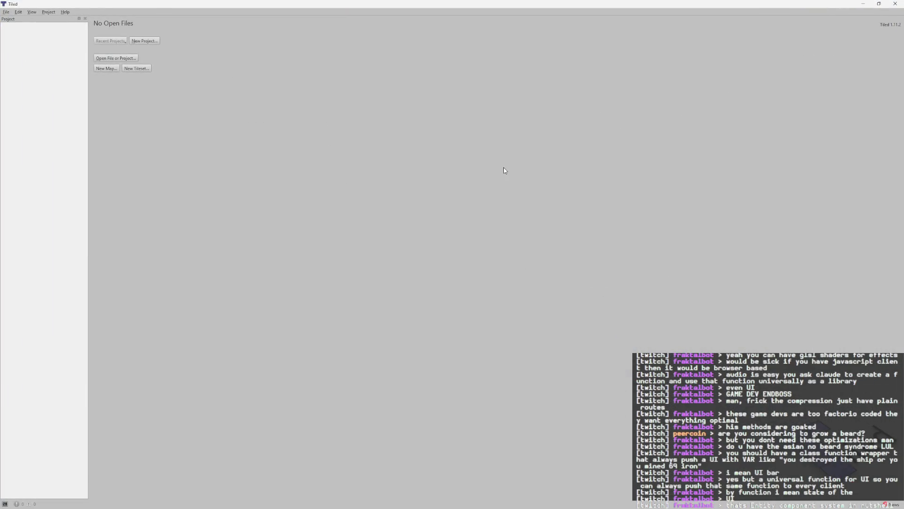
{"action": "left_click", "coordinate": [6, 12]}
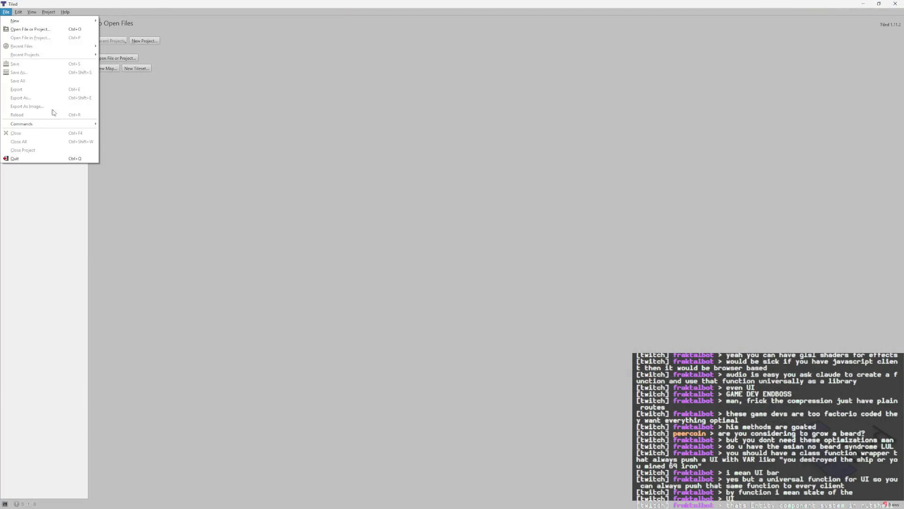
{"action": "left_click", "coordinate": [118, 38]}
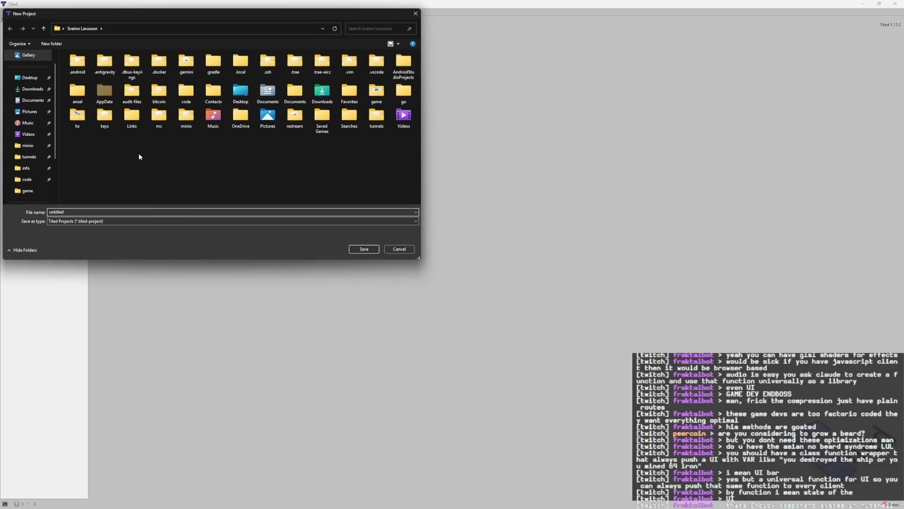
{"action": "right_click", "coordinate": [139, 155]}
{"action": "double_click", "coordinate": [376, 92]}
{"action": "left_click", "coordinate": [74, 212]}
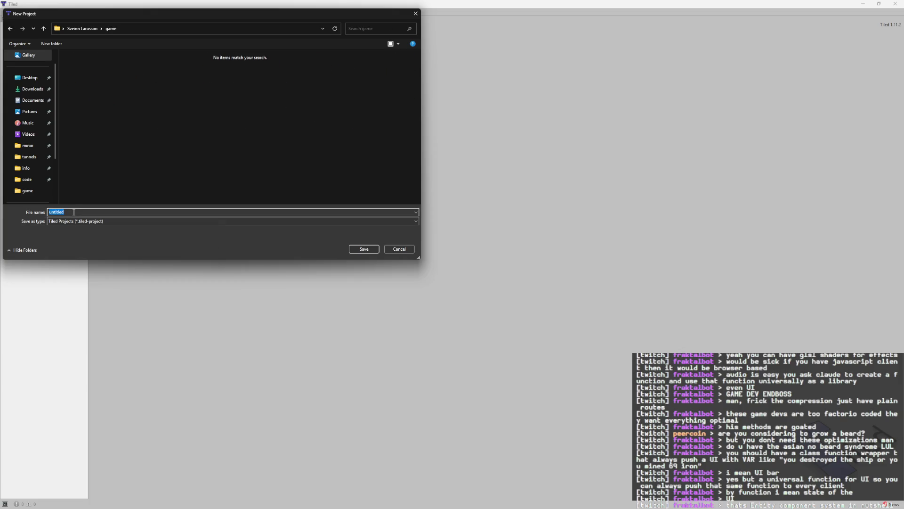
{"action": "type", "text": "test"}
{"action": "left_click", "coordinate": [364, 249]}
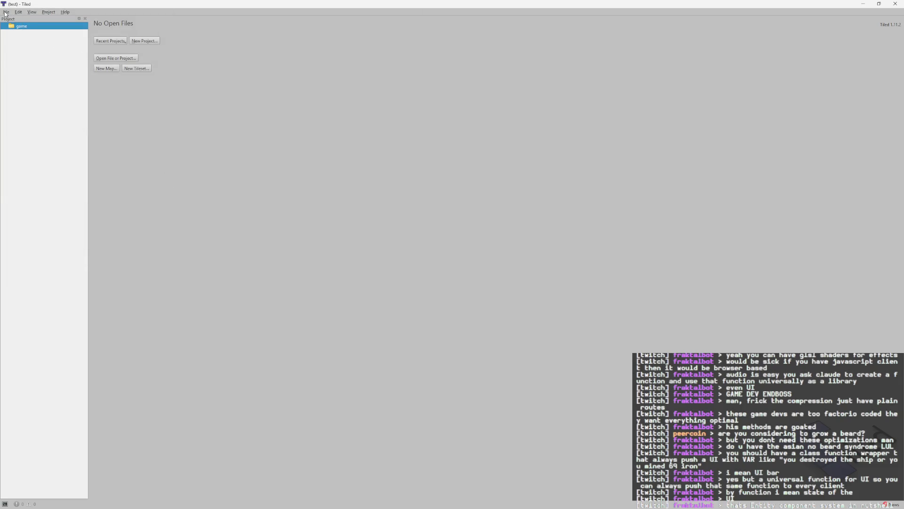
{"action": "left_click", "coordinate": [107, 69]}
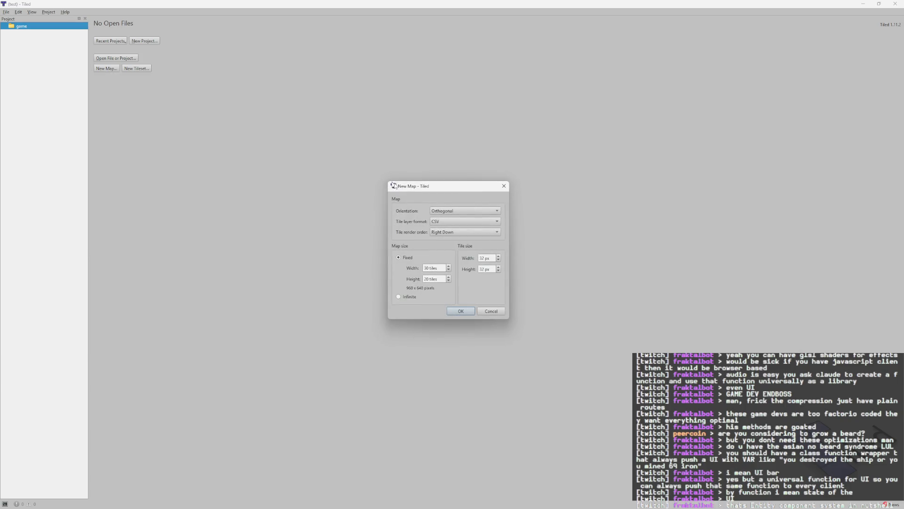
Set the new map to Isometric orientation, CSV layer format, and Left Down render order.
{"action": "left_click", "coordinate": [469, 212]}
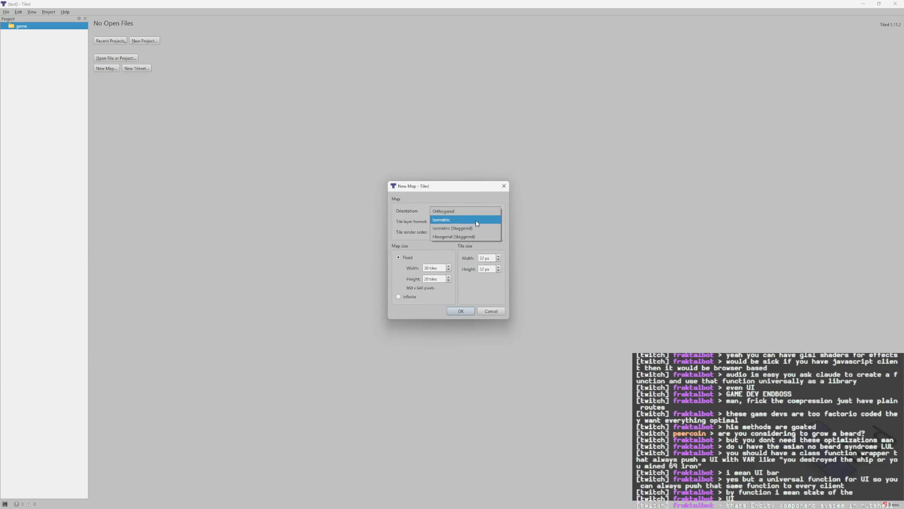
{"action": "left_click", "coordinate": [476, 221]}
{"action": "left_click", "coordinate": [475, 222]}
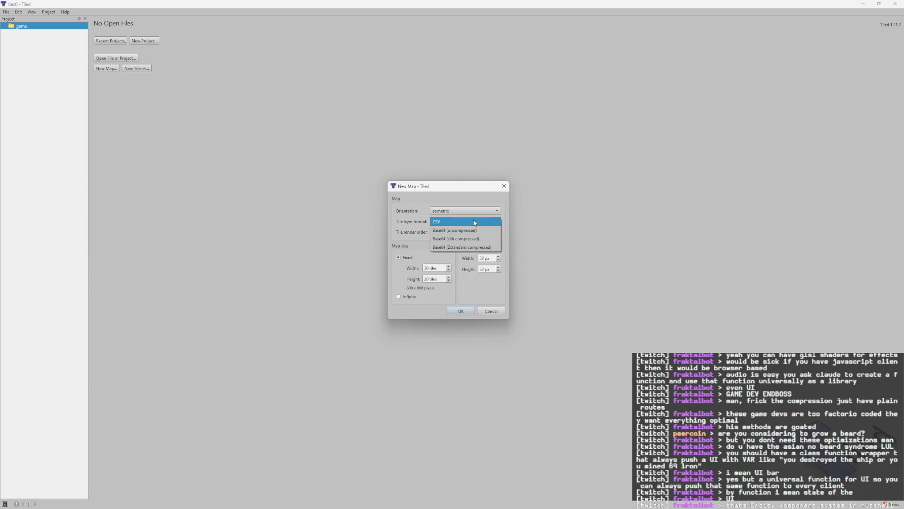
{"action": "left_click", "coordinate": [474, 223]}
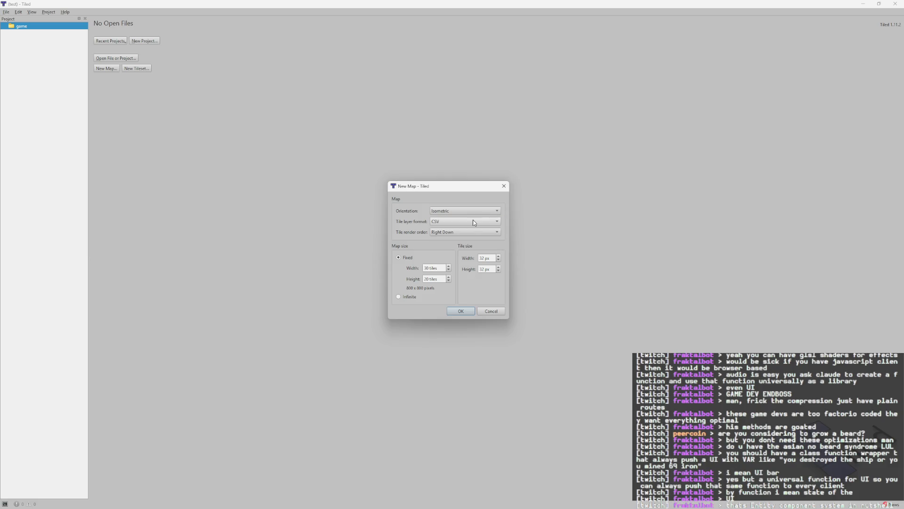
{"action": "left_click", "coordinate": [472, 232]}
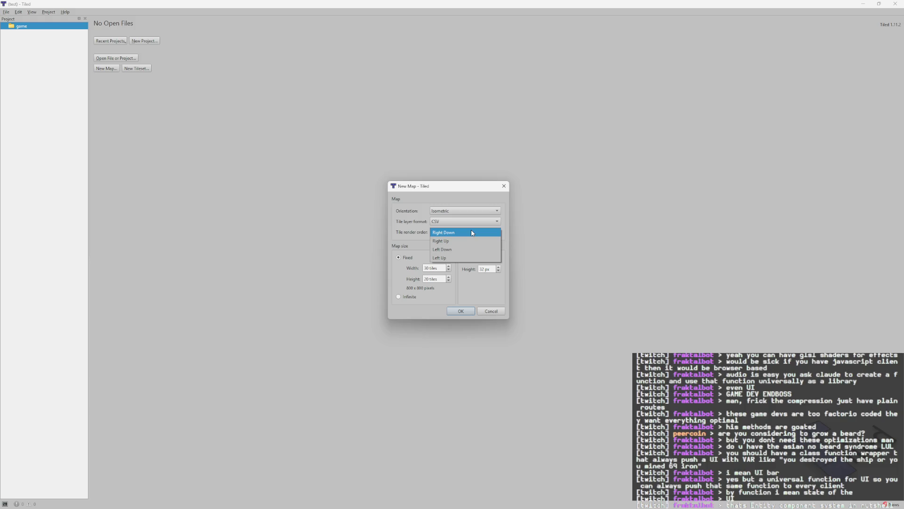
{"action": "left_click", "coordinate": [466, 250]}
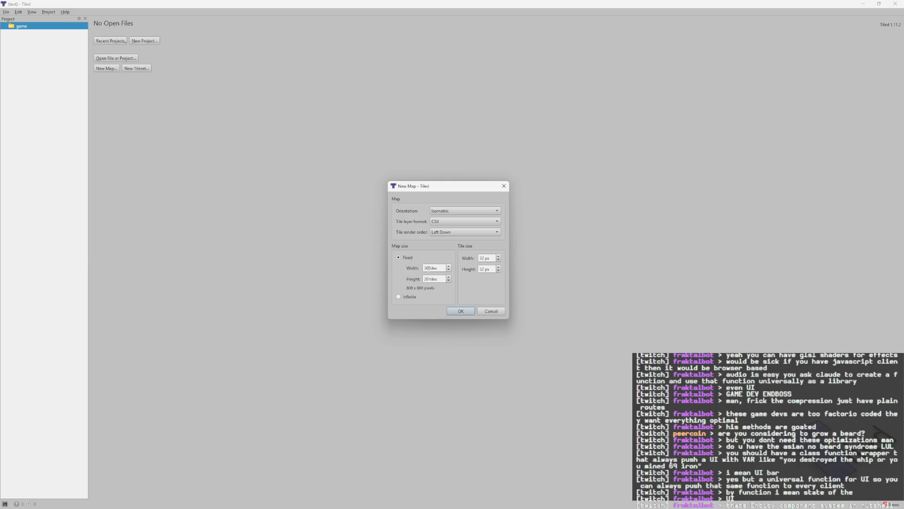
Make the map 200×200 tiles with 256×256 px tiles and create it.
{"action": "double_click", "coordinate": [429, 268]}
{"action": "type", "text": "200"}
{"action": "key", "text": "Tab"}
{"action": "type", "text": "200"}
{"action": "left_click", "coordinate": [480, 258]}
{"action": "double_click", "coordinate": [485, 258]}
{"action": "type", "text": "256"}
{"action": "double_click", "coordinate": [485, 269]}
{"action": "type", "text": "256"}
{"action": "left_click", "coordinate": [462, 311]}
Widen the layers and tilesets panel area.
{"action": "scroll", "coordinate": [453, 284], "scroll_direction": "down", "scroll_amount": 2}
{"action": "scroll", "coordinate": [471, 265], "scroll_direction": "up", "scroll_amount": 5}
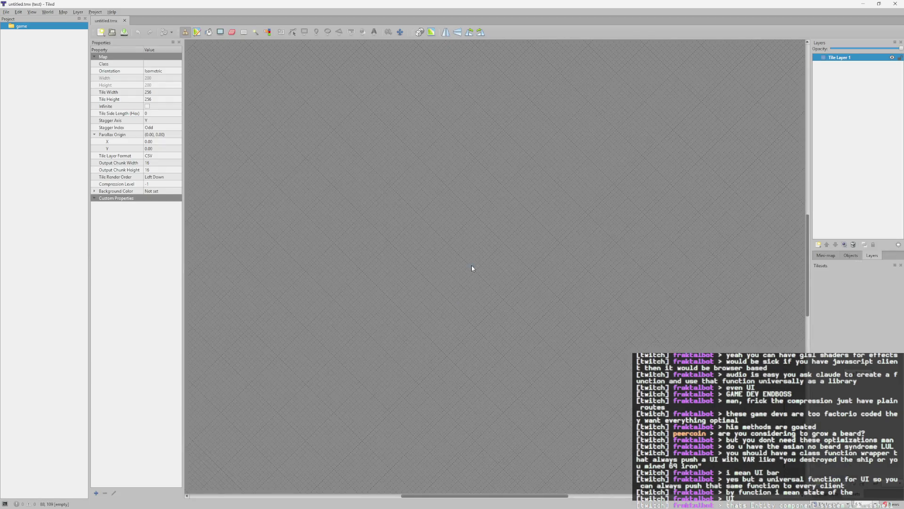
{"action": "scroll", "coordinate": [472, 266], "scroll_direction": "down", "scroll_amount": 5}
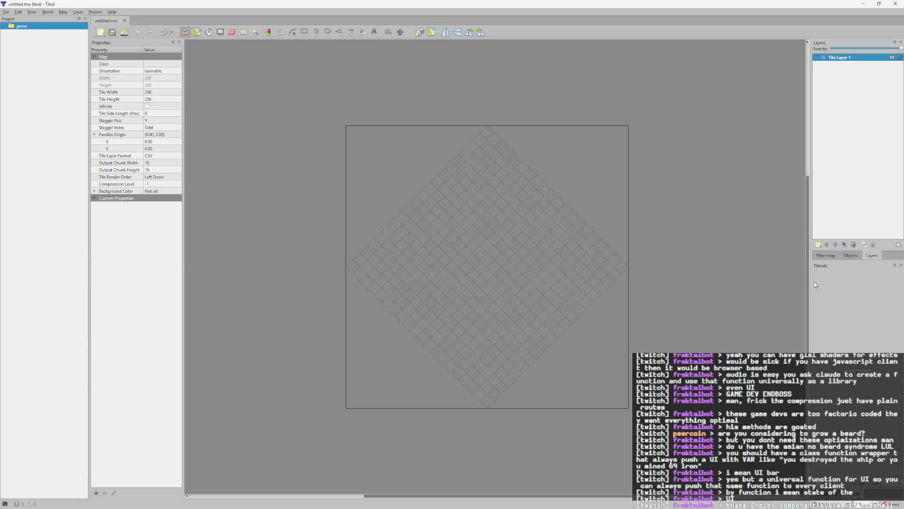
{"action": "mouse_move", "coordinate": [811, 281]}
{"action": "left_mouse_down"}
{"action": "mouse_move", "coordinate": [667, 278]}
{"action": "mouse_move", "coordinate": [658, 270]}
{"action": "left_mouse_up"}
{"action": "scroll", "coordinate": [540, 245], "scroll_direction": "up", "scroll_amount": 3}
Create an image-based tileset named orb from the orb image and save it as orb.tsx.
{"action": "left_click", "coordinate": [702, 315]}
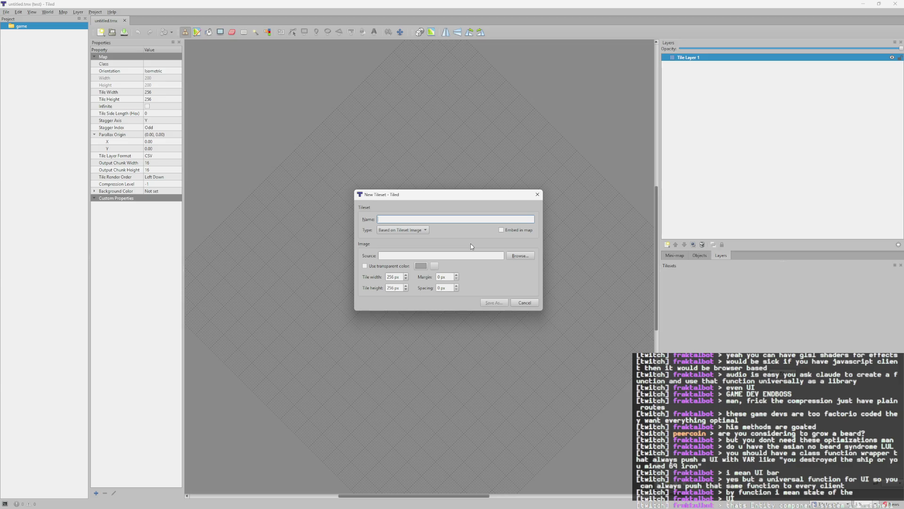
{"action": "type", "text": "b"}
{"action": "left_click", "coordinate": [423, 230]}
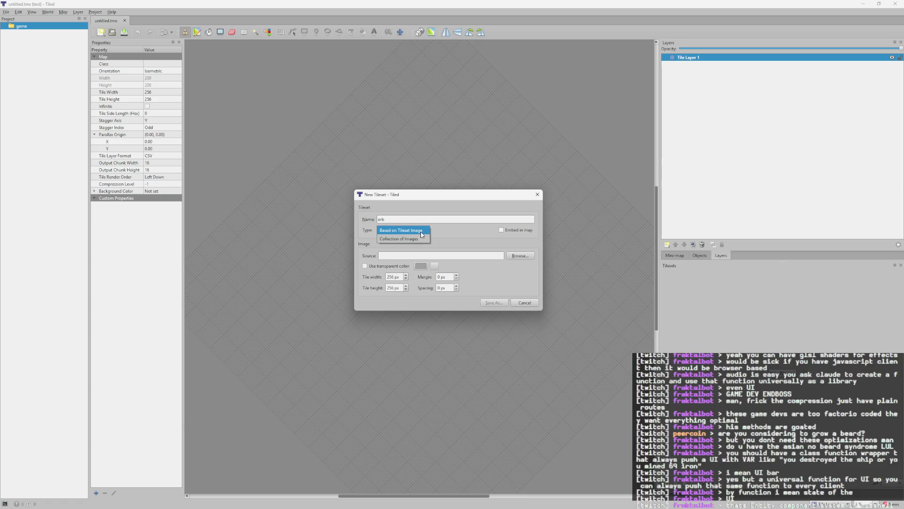
{"action": "left_click", "coordinate": [422, 234]}
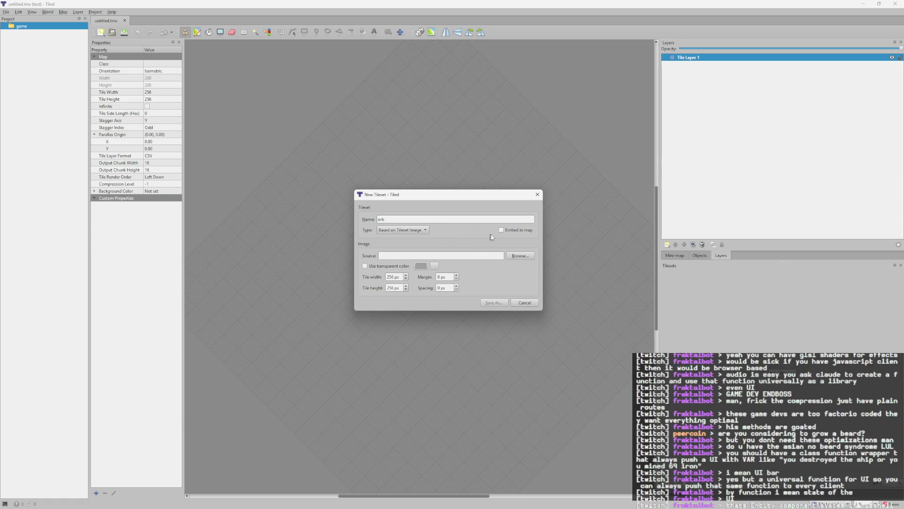
{"action": "left_click", "coordinate": [389, 268]}
{"action": "left_click", "coordinate": [389, 267]}
{"action": "left_click", "coordinate": [400, 255]}
{"action": "type", "text": "orb"}
{"action": "left_click", "coordinate": [494, 302]}
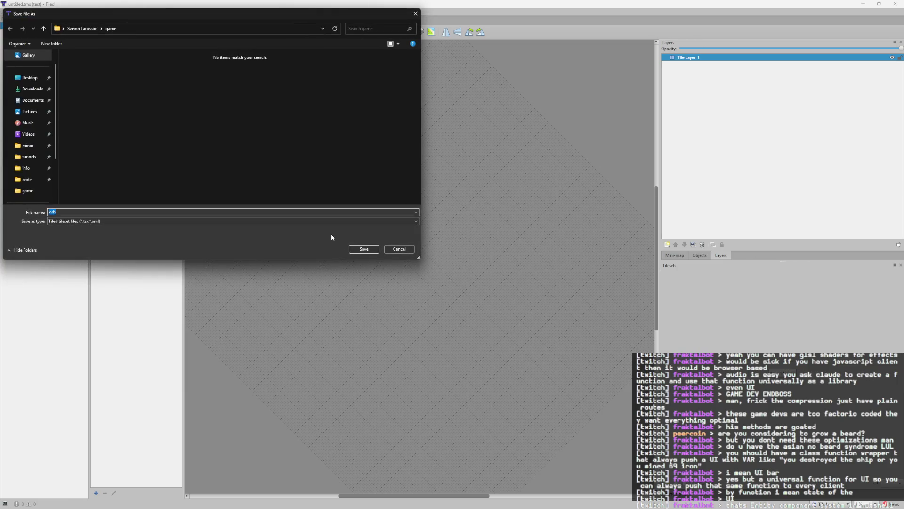
{"action": "left_click", "coordinate": [364, 250]}
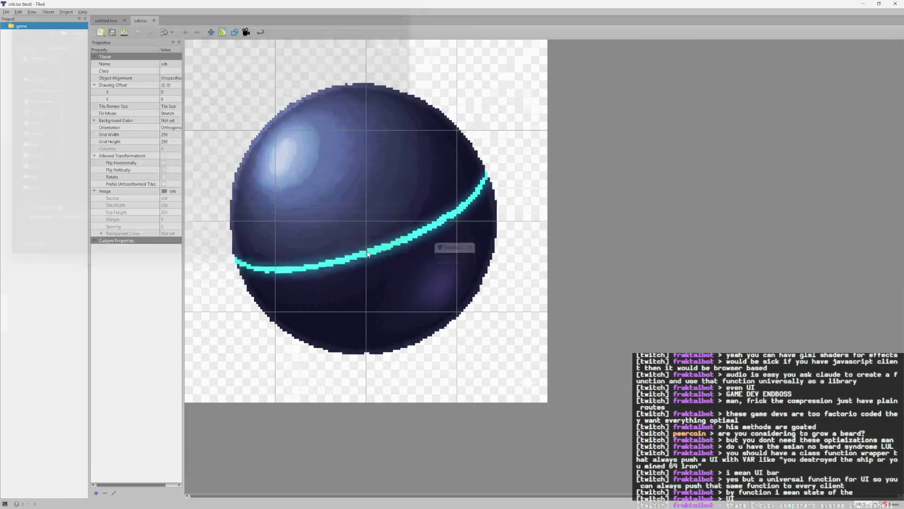
Zoom in and out on the orb tileset, then open File Explorer with Win+E.
{"action": "scroll", "coordinate": [370, 252], "scroll_direction": "down", "scroll_amount": 3}
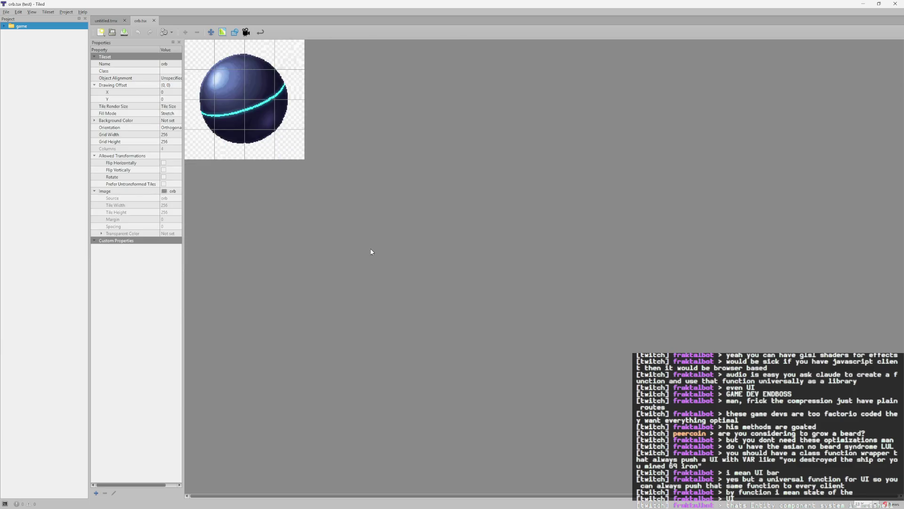
{"action": "scroll", "coordinate": [371, 252], "scroll_direction": "up", "scroll_amount": 3}
{"action": "scroll", "coordinate": [371, 252], "scroll_direction": "down", "scroll_amount": 2}
{"action": "scroll", "coordinate": [370, 252], "scroll_direction": "up", "scroll_amount": 1}
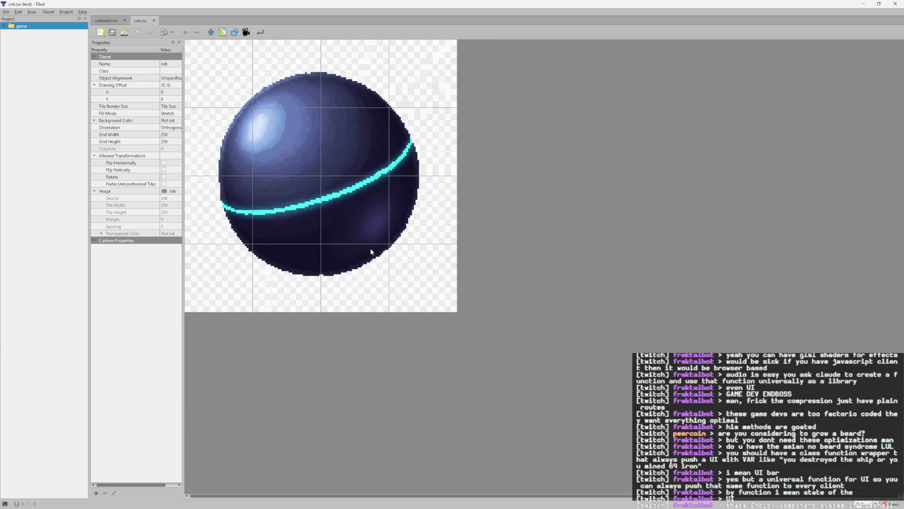
{"action": "scroll", "coordinate": [370, 252], "scroll_direction": "up", "scroll_amount": 1}
{"action": "scroll", "coordinate": [371, 251], "scroll_direction": "down", "scroll_amount": 1}
{"action": "key", "text": "super+e"}
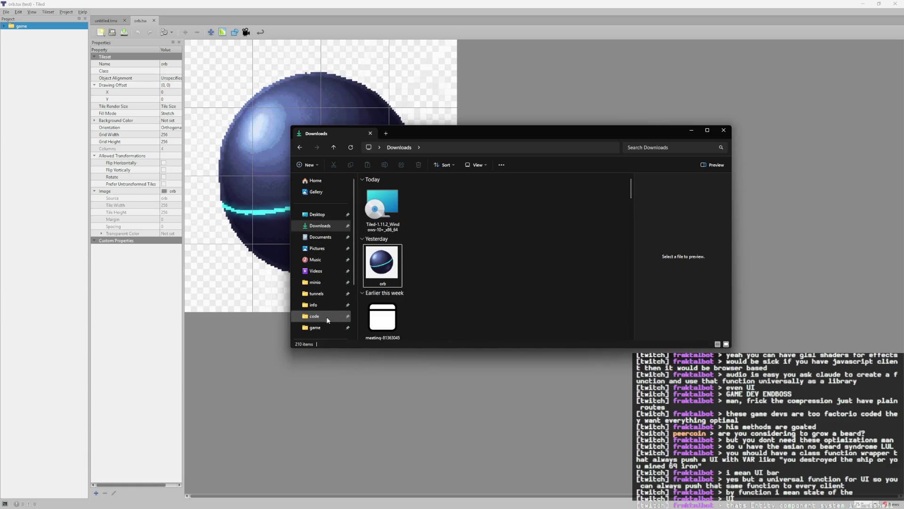
Close the orb tileset tab in Tiled after a last look at its tiles.
{"action": "left_click", "coordinate": [349, 325]}
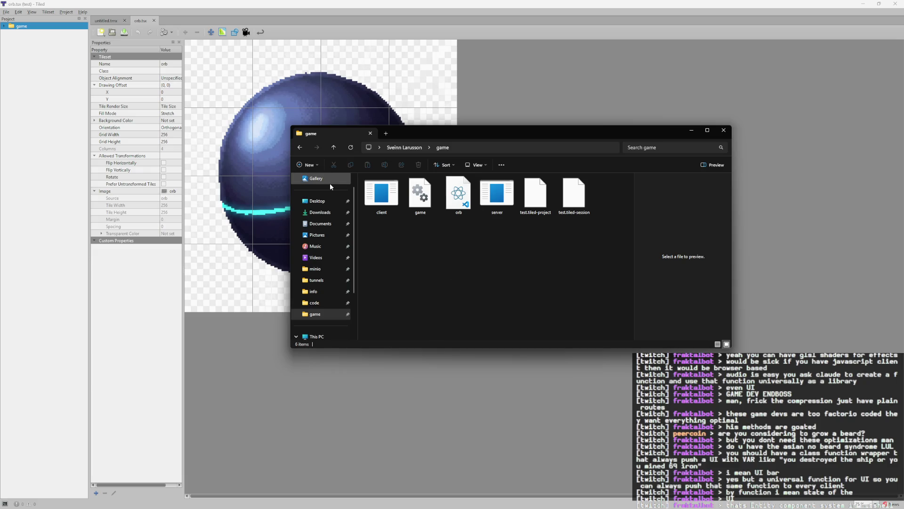
{"action": "left_click", "coordinate": [213, 78]}
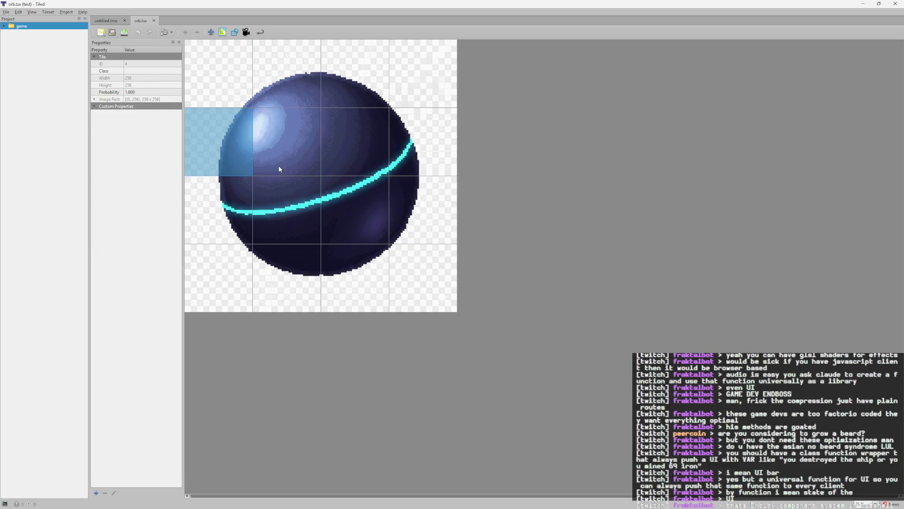
{"action": "left_click", "coordinate": [351, 211]}
{"action": "left_click", "coordinate": [399, 215]}
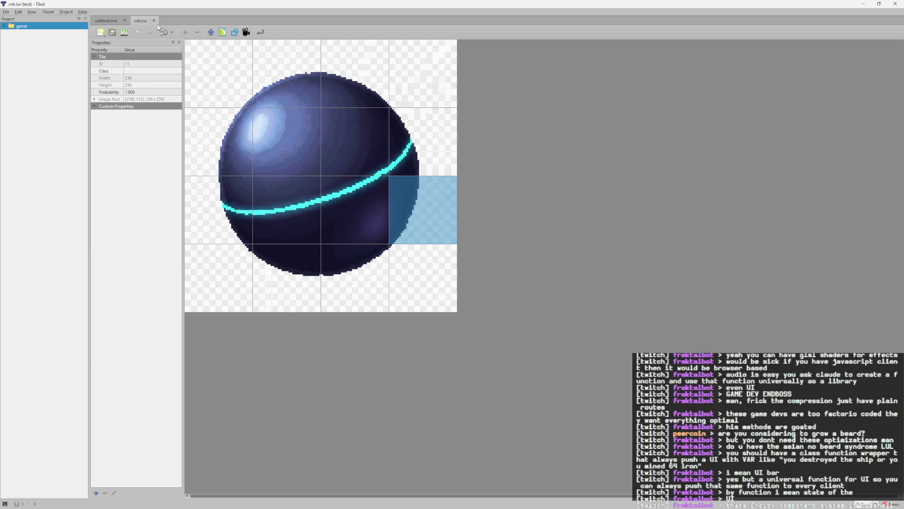
{"action": "left_click", "coordinate": [154, 21]}
Delete the orb file from the game folder in File Explorer and return to Tiled.
{"action": "key", "text": "alt+Tab"}
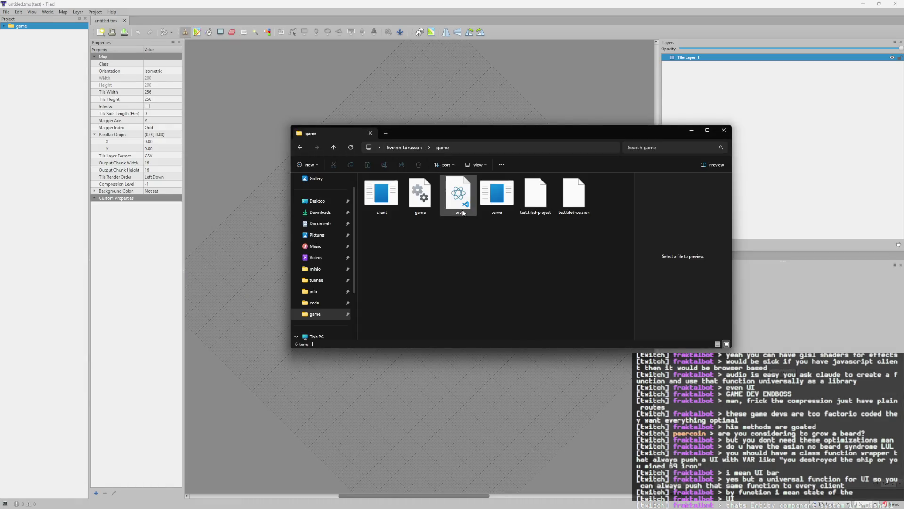
{"action": "mouse_move", "coordinate": [591, 237]}
{"action": "left_mouse_down"}
{"action": "mouse_move", "coordinate": [561, 207]}
{"action": "mouse_move", "coordinate": [523, 207]}
{"action": "left_mouse_up"}
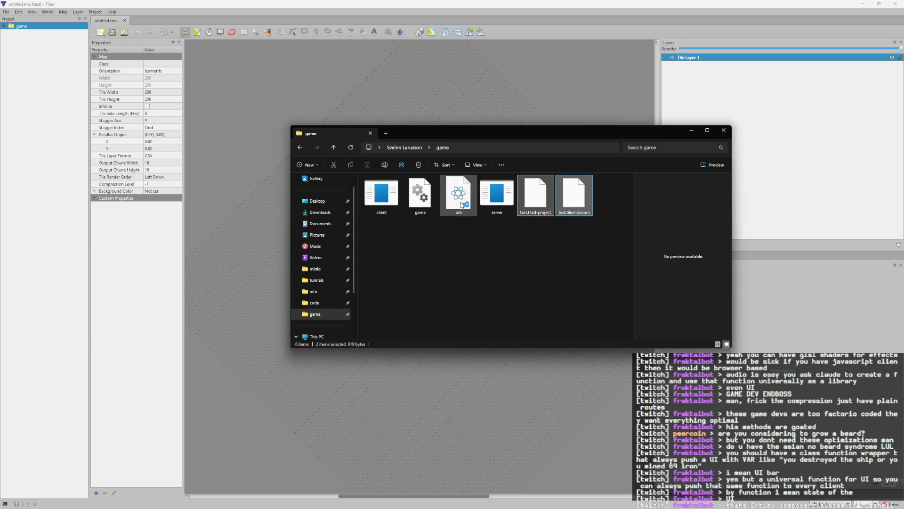
{"action": "left_click", "coordinate": [499, 233]}
{"action": "left_click", "coordinate": [459, 197]}
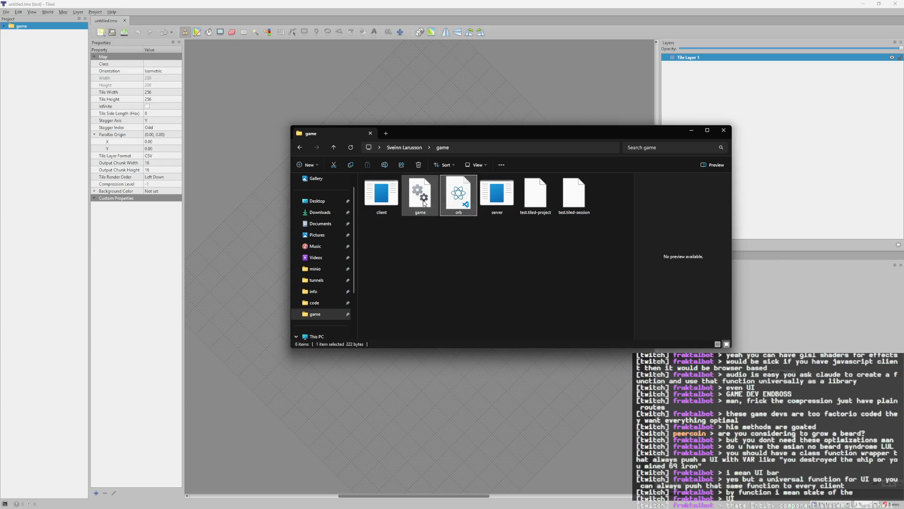
{"action": "right_click", "coordinate": [465, 204]}
{"action": "left_click", "coordinate": [567, 212]}
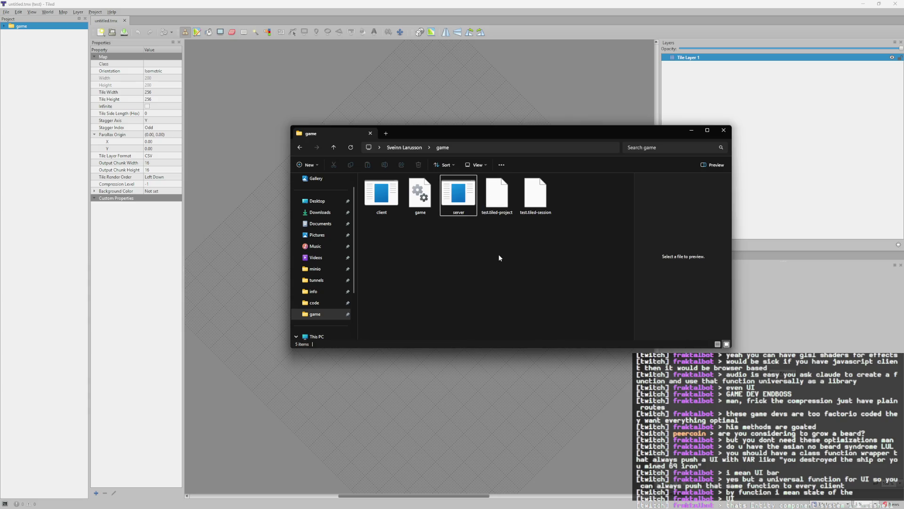
{"action": "left_click", "coordinate": [143, 259]}
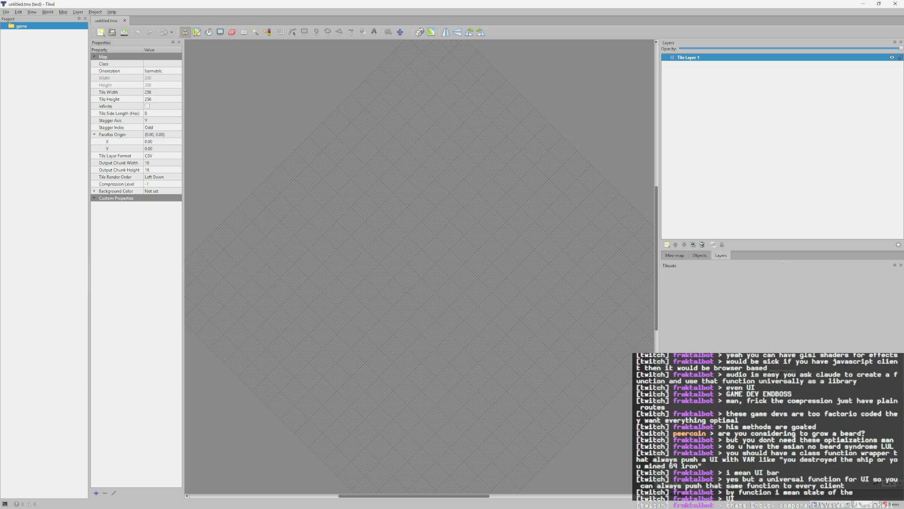
Create a new image-collection tileset named 'test' and save it as orb.tsx.
{"action": "key", "text": "ctrl+shift+n"}
{"action": "type", "text": "teste"}
{"action": "key", "text": "BackSpace"}
{"action": "key", "text": "Tab"}
{"action": "key", "text": "Tab"}
{"action": "key", "text": "Tab"}
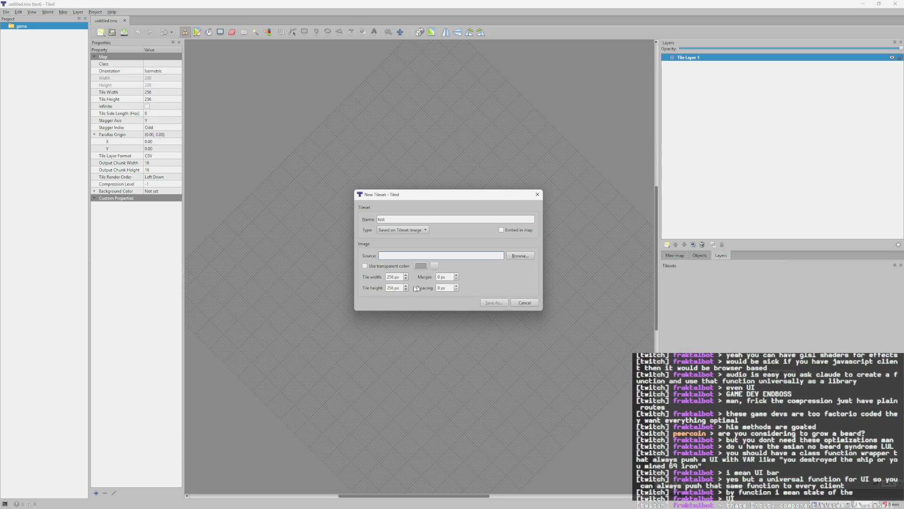
{"action": "left_click", "coordinate": [417, 233]}
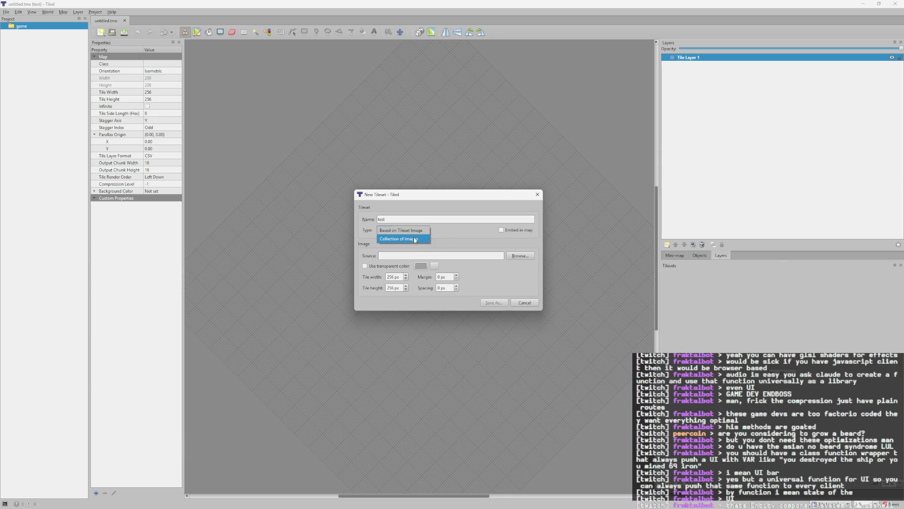
{"action": "left_click", "coordinate": [413, 238]}
{"action": "left_click", "coordinate": [414, 233]}
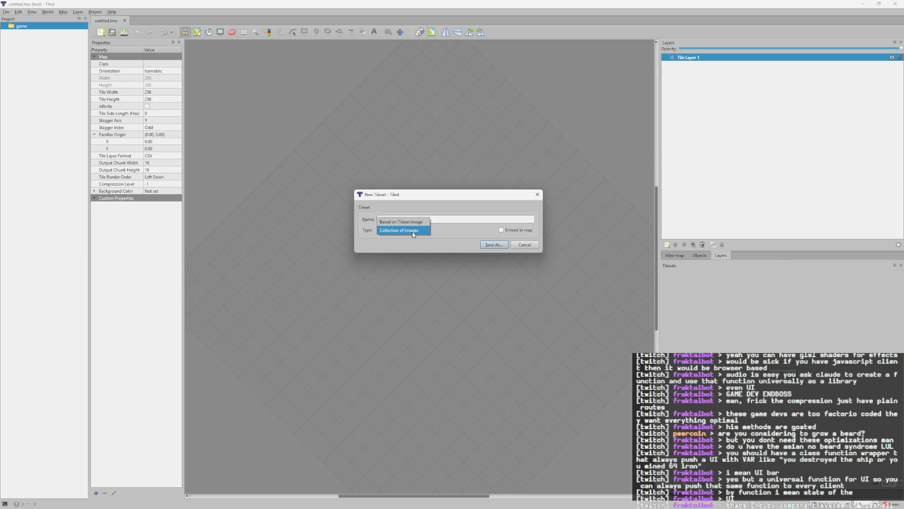
{"action": "left_click", "coordinate": [413, 234]}
{"action": "left_click", "coordinate": [487, 245]}
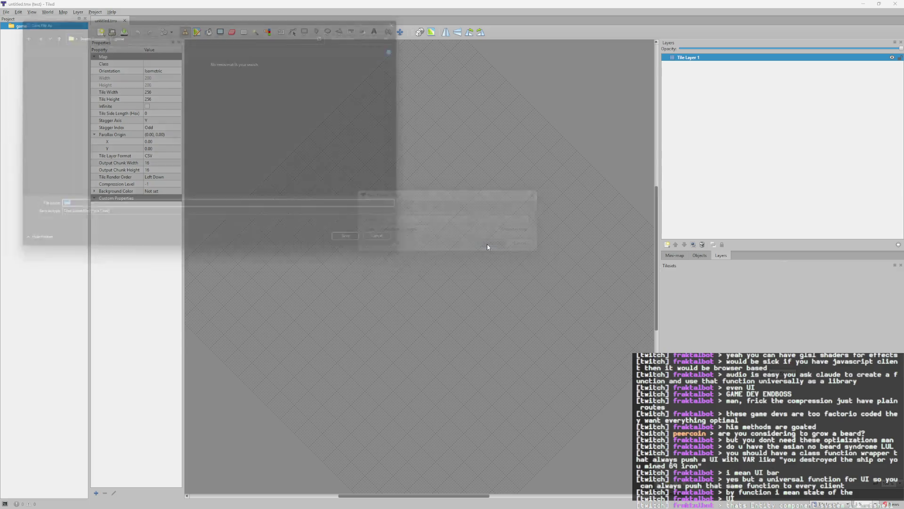
{"action": "type", "text": "pr"}
{"action": "key", "text": "BackSpace"}
{"action": "key", "text": "BackSpace"}
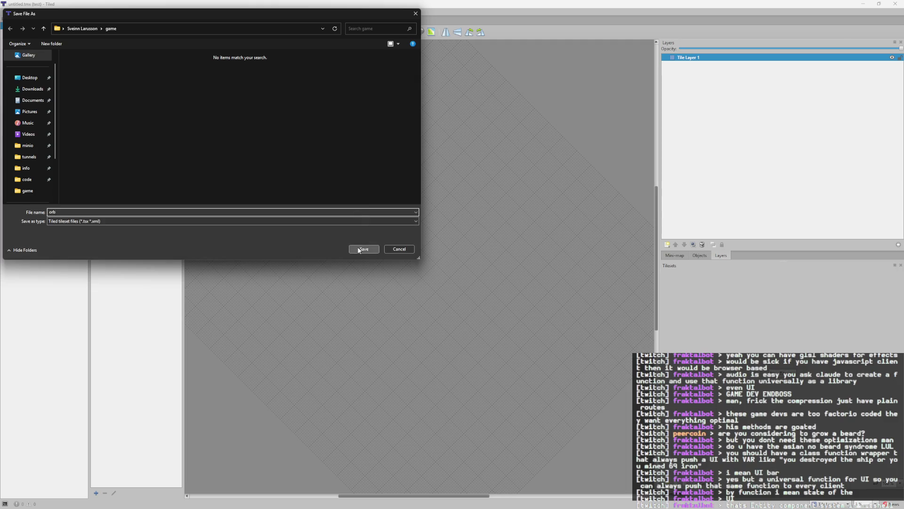
{"action": "left_click", "coordinate": [359, 249]}
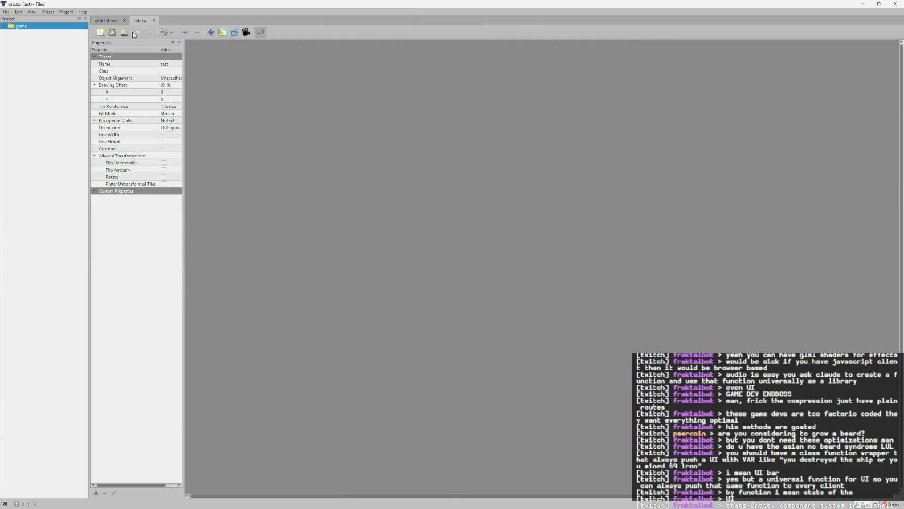
Save the untitled isometric map as set.tmx.
{"action": "left_click", "coordinate": [106, 21]}
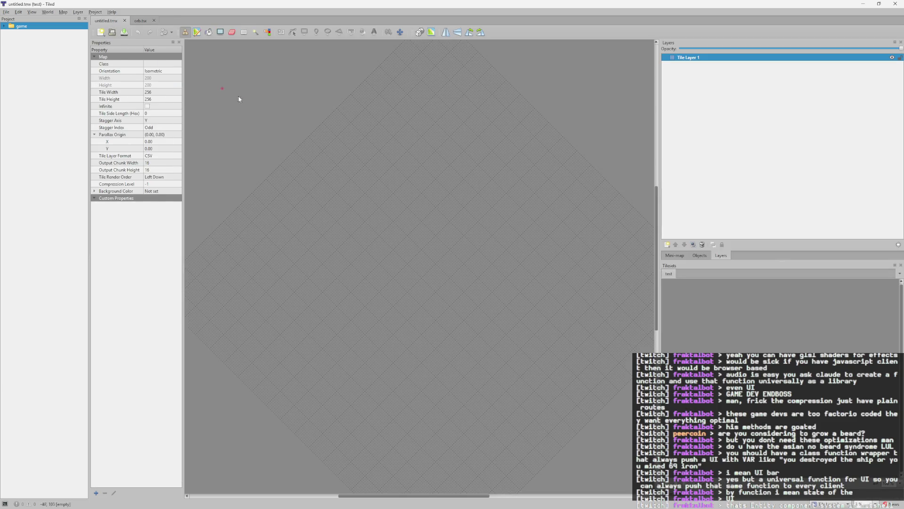
{"action": "key", "text": "ctrl+s"}
{"action": "type", "text": "set"}
{"action": "key", "text": "Return"}
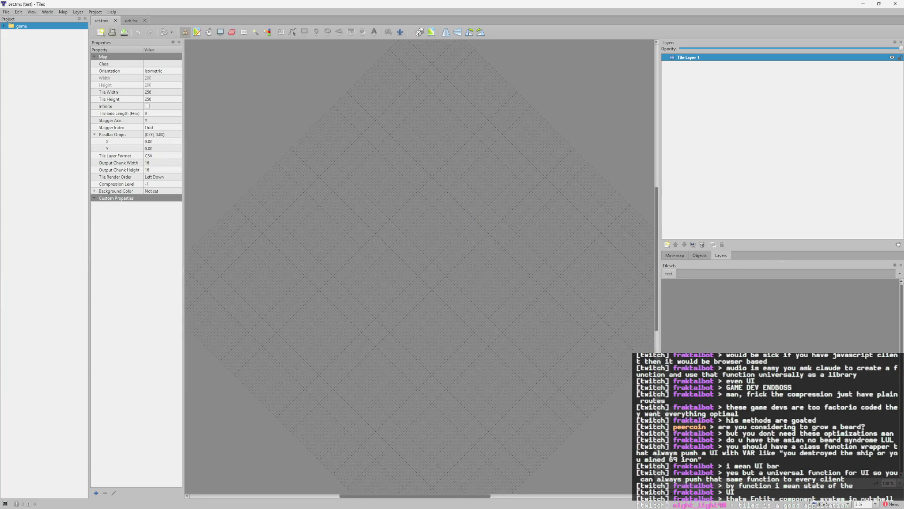
{"action": "right_click", "coordinate": [699, 298]}
{"action": "left_click", "coordinate": [687, 304]}
Check Tile Layer 1's context menu without changes, then switch to the orb.tsx tileset.
{"action": "left_click", "coordinate": [700, 255]}
{"action": "left_click", "coordinate": [720, 256]}
{"action": "right_click", "coordinate": [689, 58]}
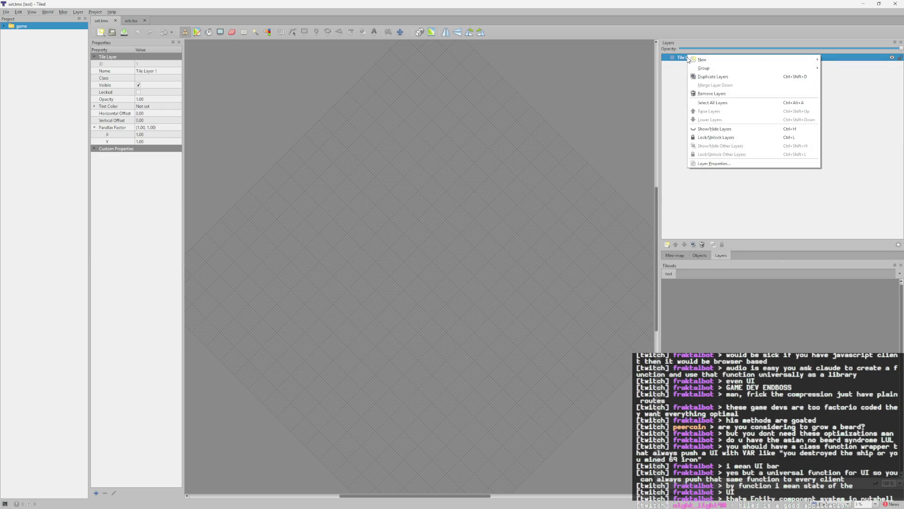
{"action": "right_click", "coordinate": [688, 58]}
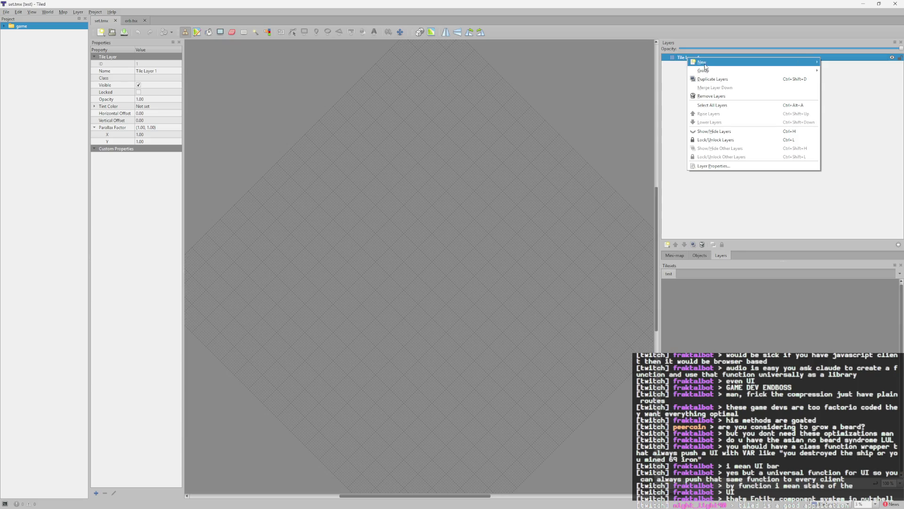
{"action": "mouse_move", "coordinate": [803, 71]}
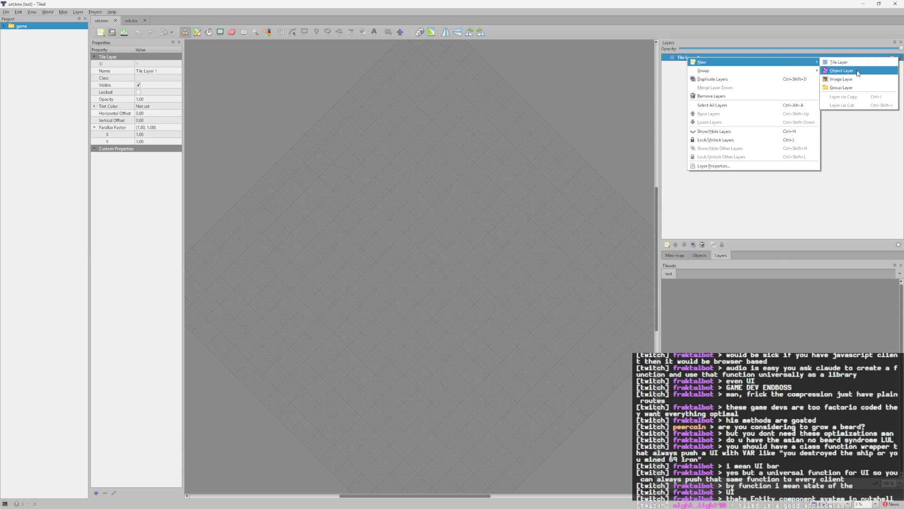
{"action": "left_click", "coordinate": [858, 163]}
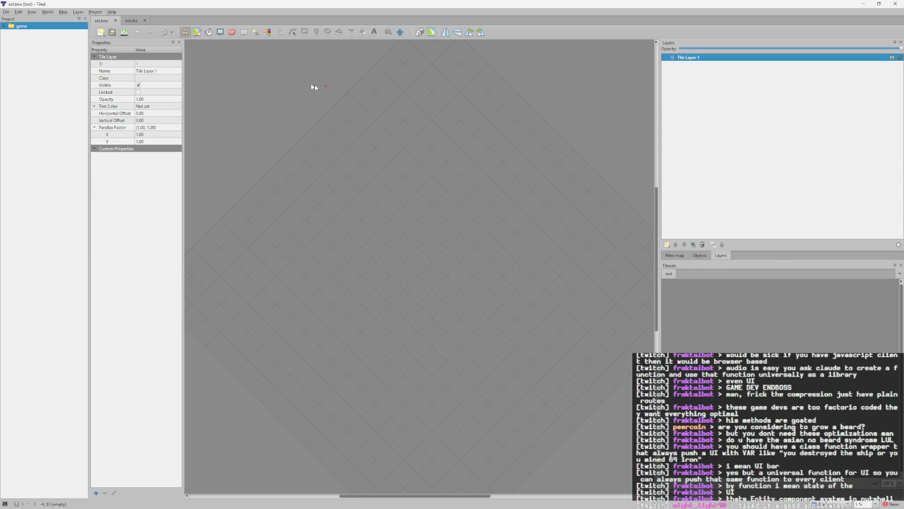
{"action": "left_click", "coordinate": [135, 22]}
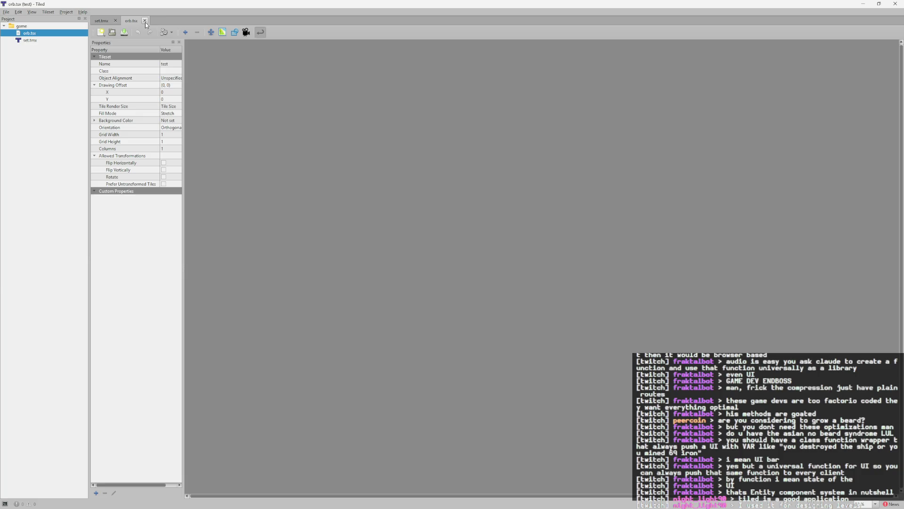
Close orb.tsx and reopen it from the Project tree.
{"action": "left_click", "coordinate": [145, 22]}
{"action": "right_click", "coordinate": [28, 34]}
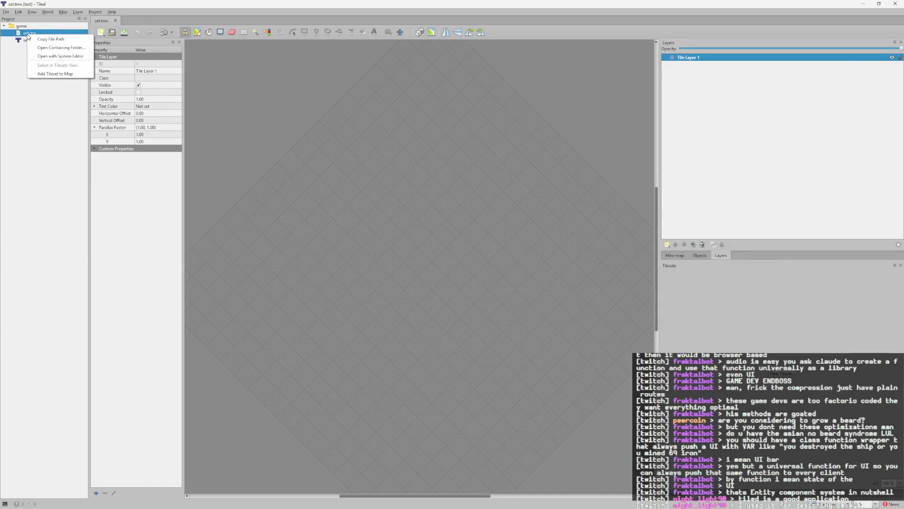
{"action": "key", "text": "Escape"}
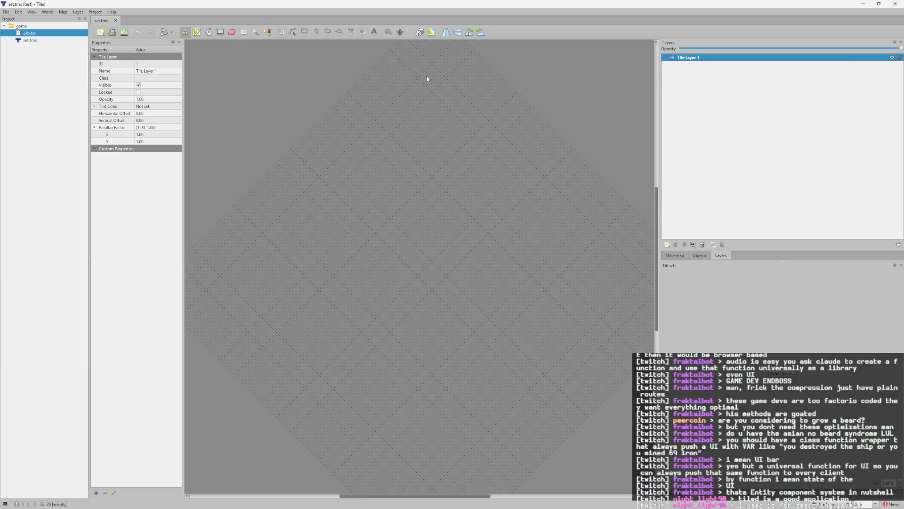
{"action": "right_click", "coordinate": [32, 38]}
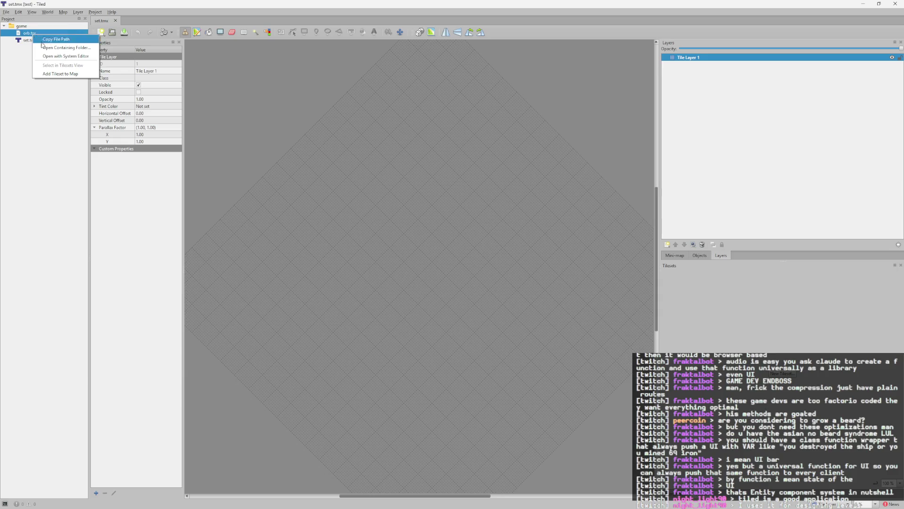
{"action": "left_click", "coordinate": [53, 97]}
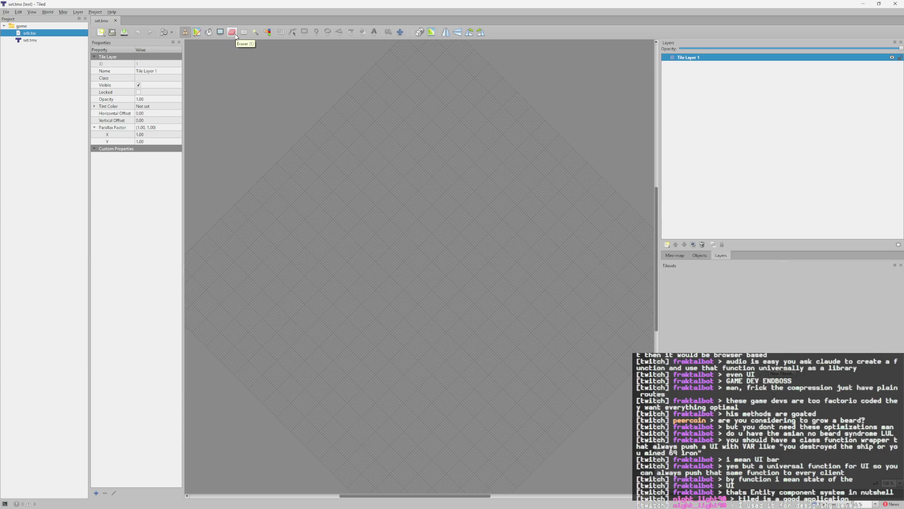
{"action": "double_click", "coordinate": [40, 34]}
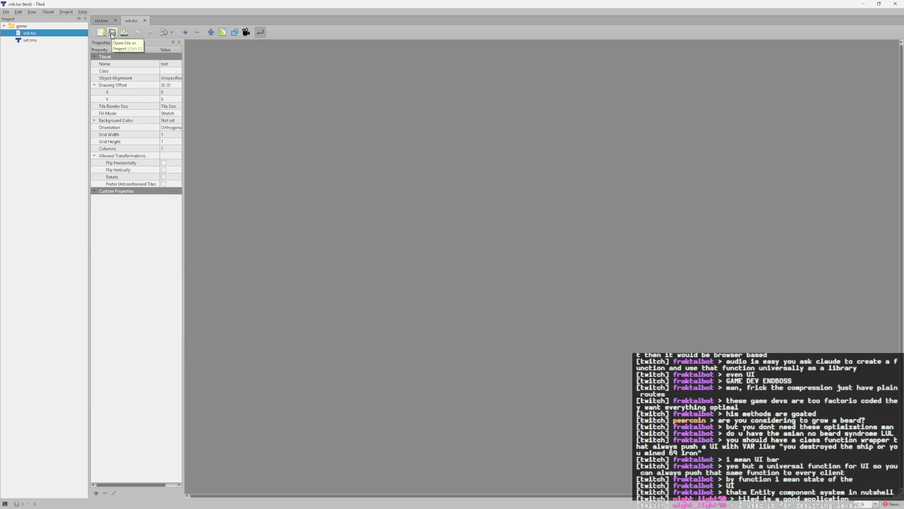
Delete the orb tileset file in Explorer, dismiss the file-not-found error and close its tab.
{"action": "key", "text": "alt+Tab"}
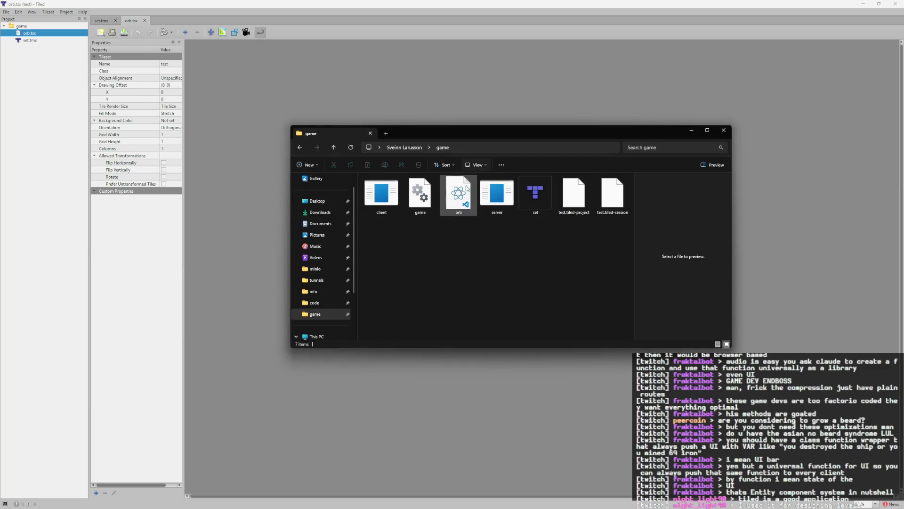
{"action": "right_click", "coordinate": [464, 195]}
{"action": "left_click", "coordinate": [541, 209]}
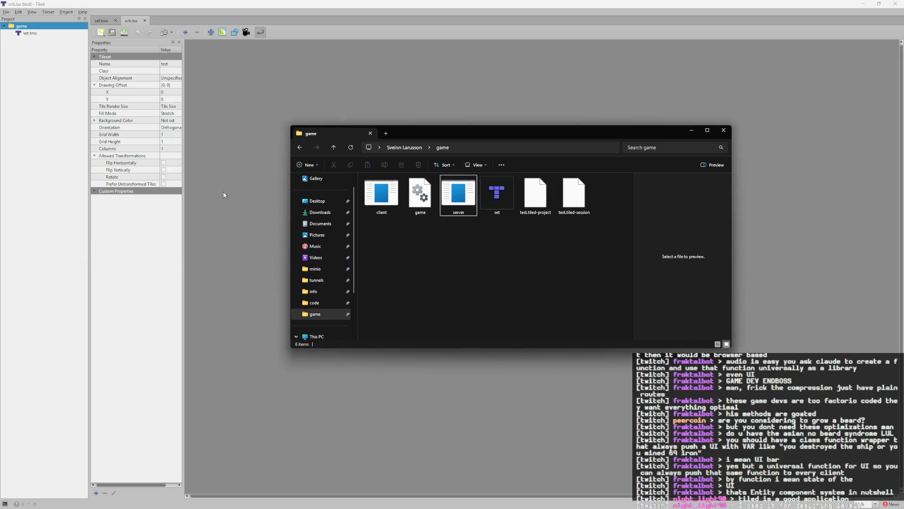
{"action": "left_click", "coordinate": [140, 21]}
{"action": "key", "text": "Return"}
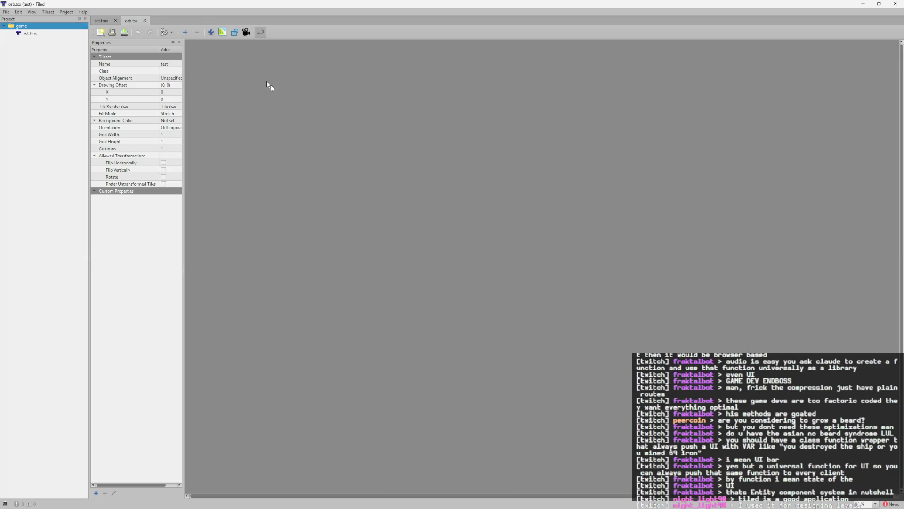
{"action": "left_click", "coordinate": [146, 20]}
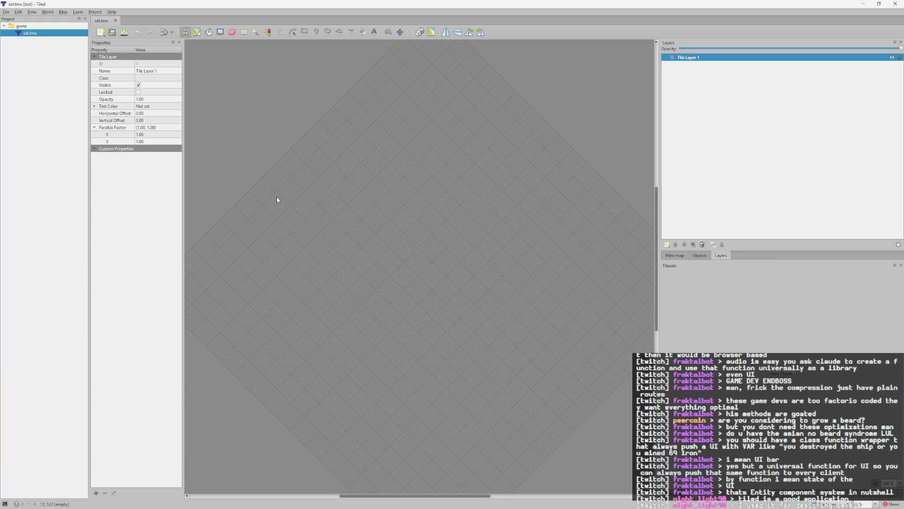
Zoom the empty set.tmx map in and out.
{"action": "scroll", "coordinate": [334, 207], "scroll_direction": "up", "scroll_amount": 5}
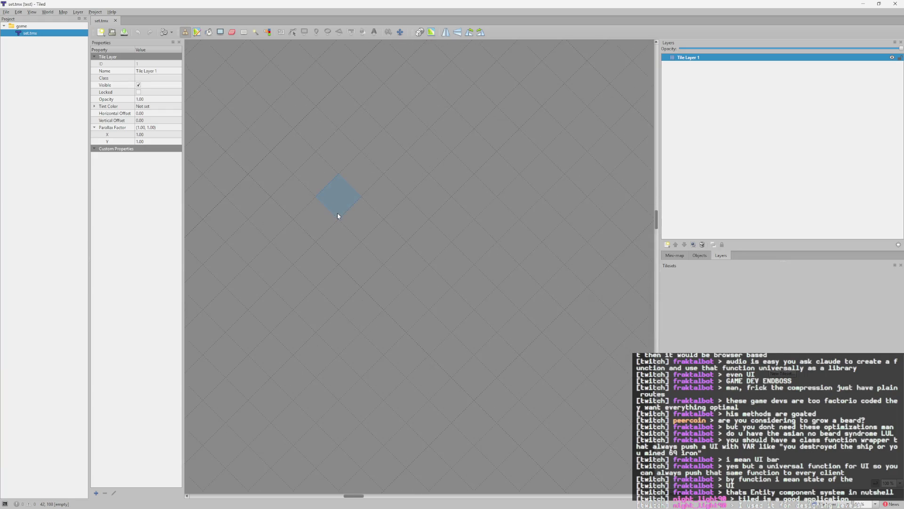
{"action": "scroll", "coordinate": [338, 216], "scroll_direction": "down", "scroll_amount": 5}
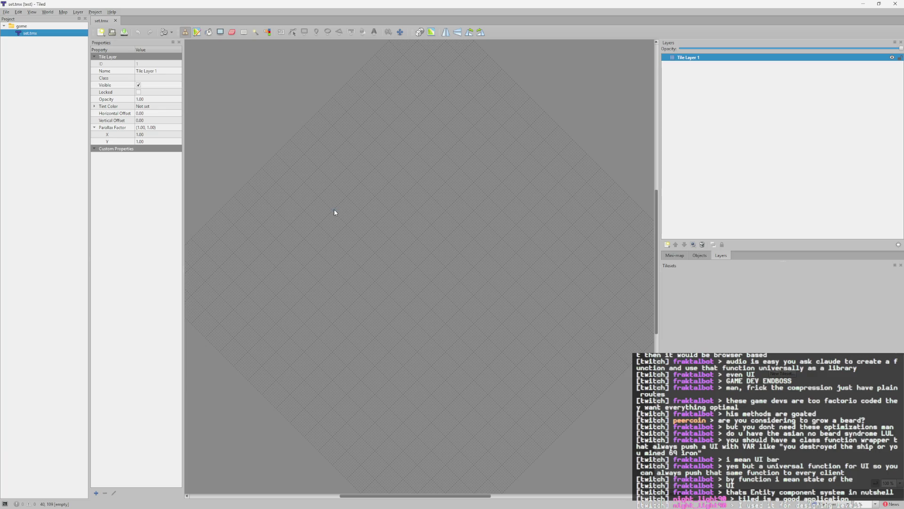
{"action": "scroll", "coordinate": [302, 161], "scroll_direction": "down", "scroll_amount": 3}
{"action": "scroll", "coordinate": [302, 160], "scroll_direction": "up", "scroll_amount": 1, "text": "ctrl"}
{"action": "scroll", "coordinate": [302, 160], "scroll_direction": "down", "scroll_amount": 3}
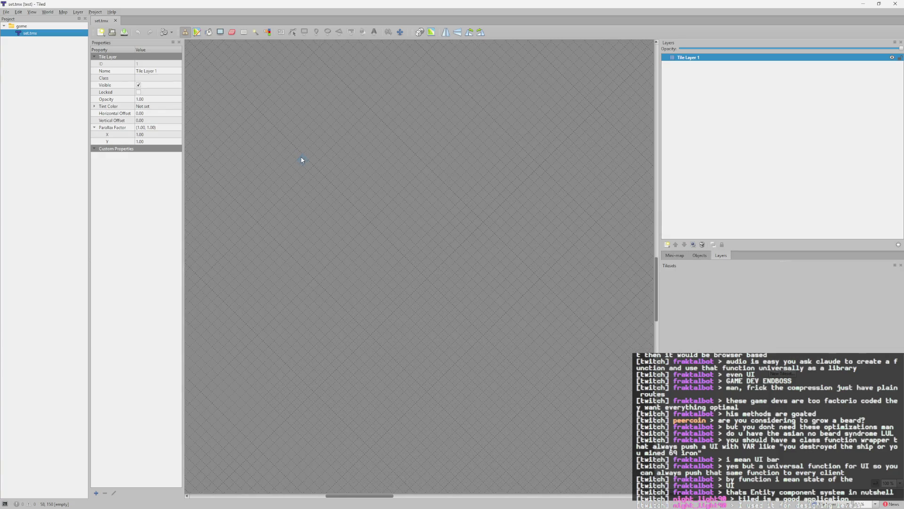
{"action": "scroll", "coordinate": [302, 160], "scroll_direction": "down", "scroll_amount": 1, "text": "ctrl"}
{"action": "scroll", "coordinate": [302, 159], "scroll_direction": "up", "scroll_amount": 5}
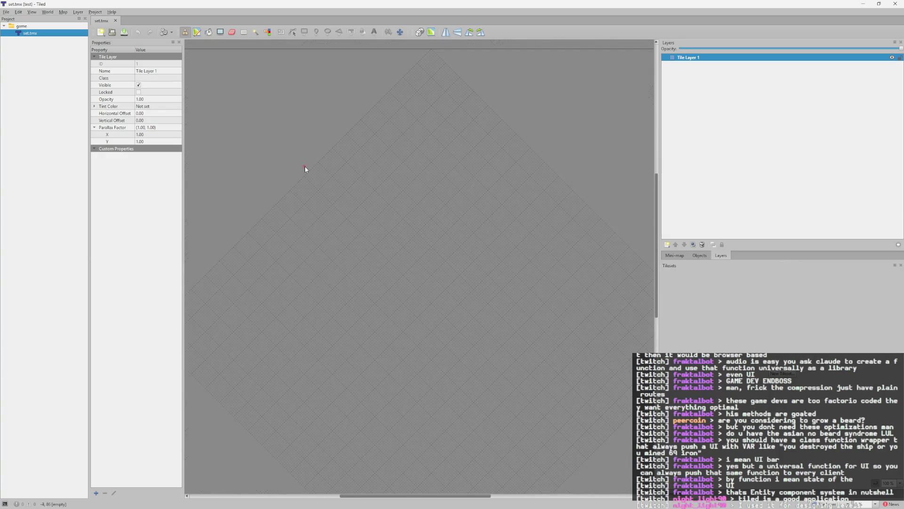
{"action": "scroll", "coordinate": [312, 186], "scroll_direction": "up", "scroll_amount": 5, "text": "ctrl"}
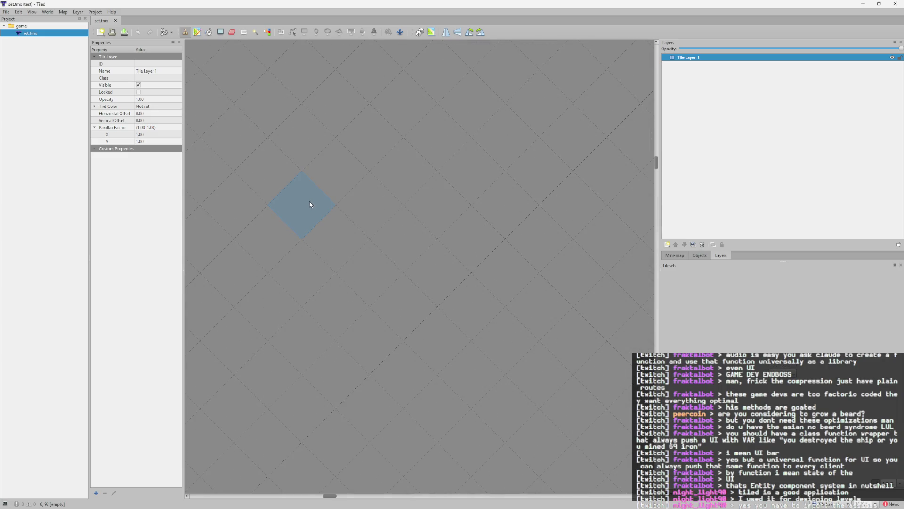
Create a Collection of Images tileset named 'drone' and save it as drone.tsx in the game folder.
{"action": "left_click", "coordinate": [802, 372]}
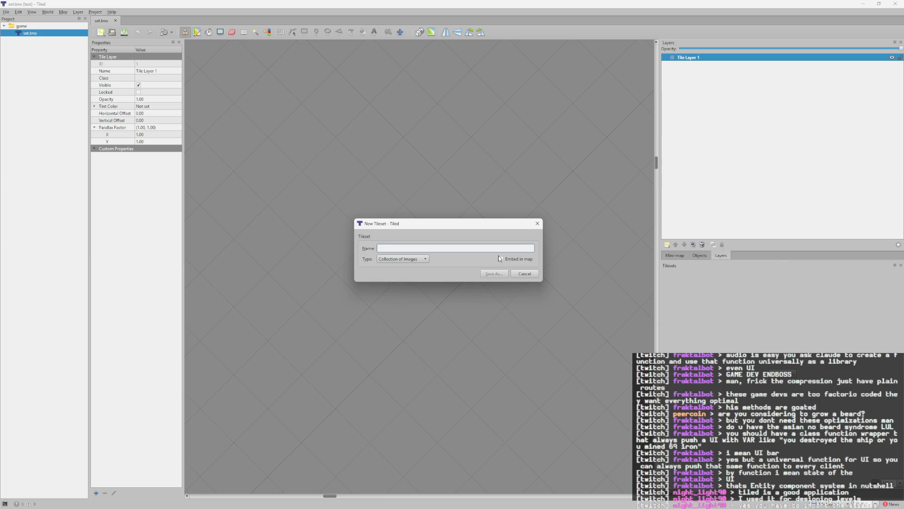
{"action": "left_click", "coordinate": [422, 258]}
{"action": "left_click", "coordinate": [426, 251]}
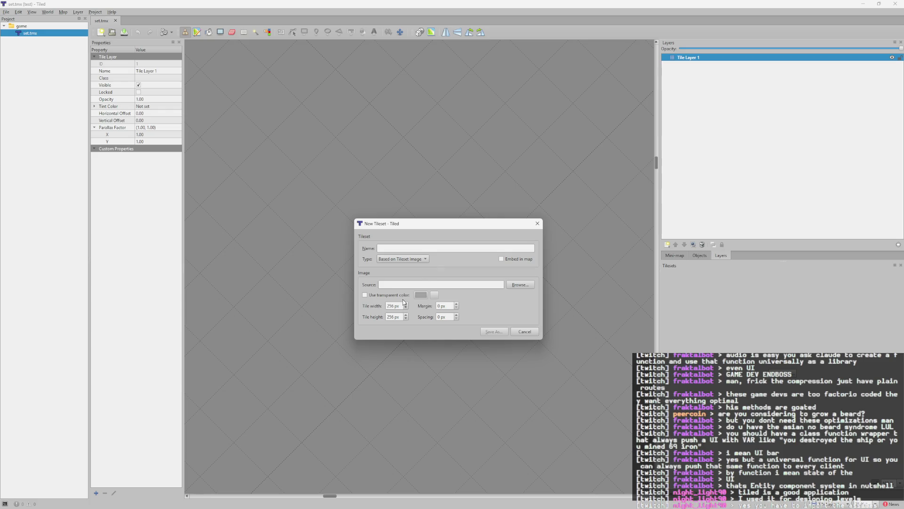
{"action": "left_click", "coordinate": [382, 285]}
{"action": "left_click", "coordinate": [404, 258]}
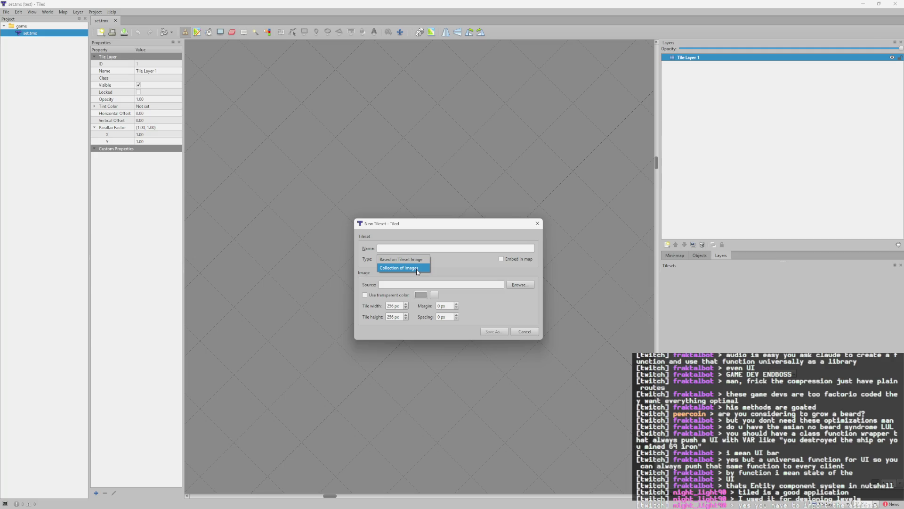
{"action": "left_click", "coordinate": [416, 269]}
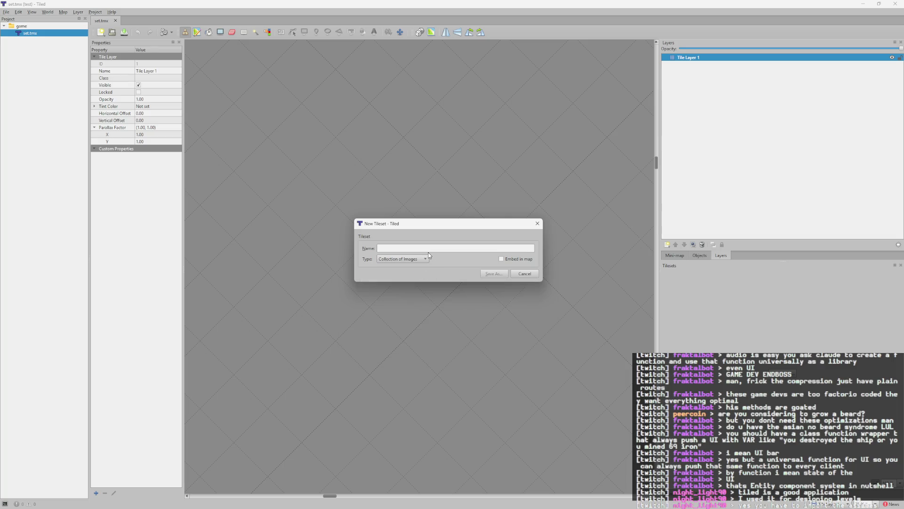
{"action": "left_click", "coordinate": [424, 248]}
{"action": "type", "text": "drone"}
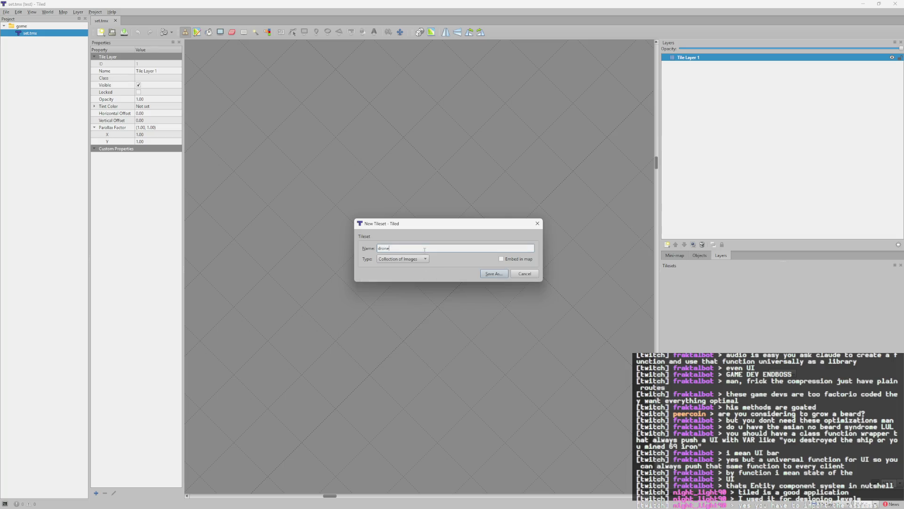
{"action": "left_click", "coordinate": [490, 274]}
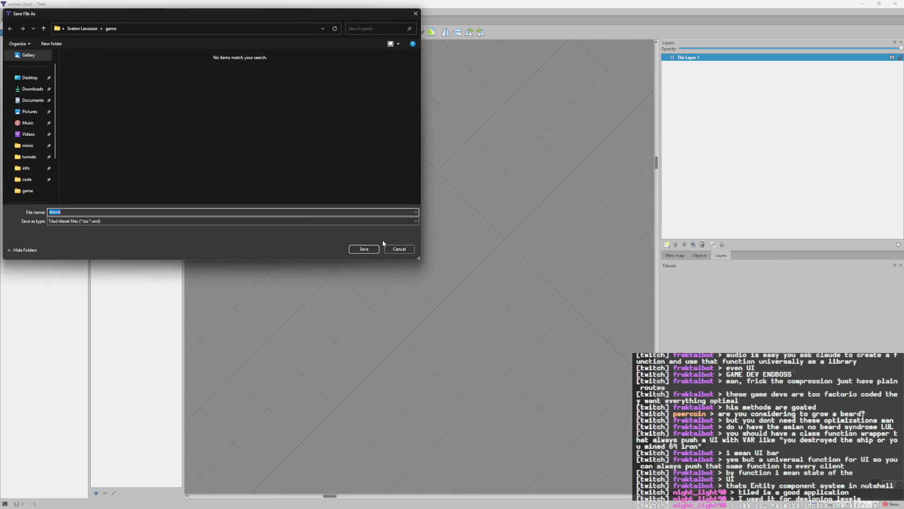
{"action": "left_click", "coordinate": [372, 247]}
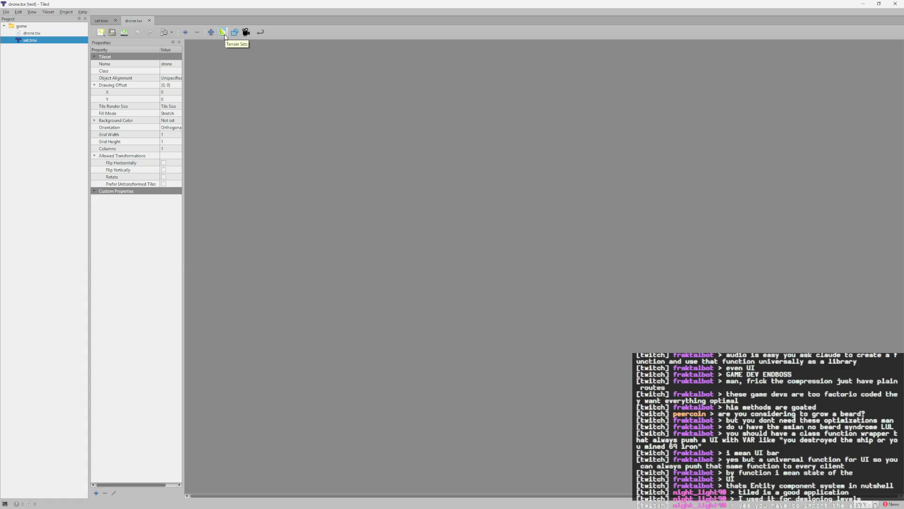
{"action": "left_click_drag", "start_coordinate": [184, 96], "coordinate": [204, 96]}
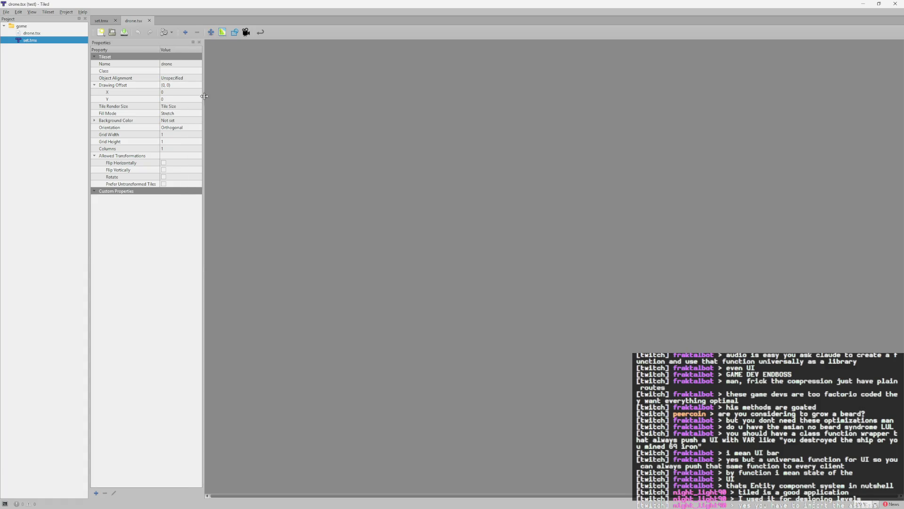
{"action": "left_click", "coordinate": [223, 32]}
{"action": "left_click", "coordinate": [223, 33]}
{"action": "left_click", "coordinate": [96, 192]}
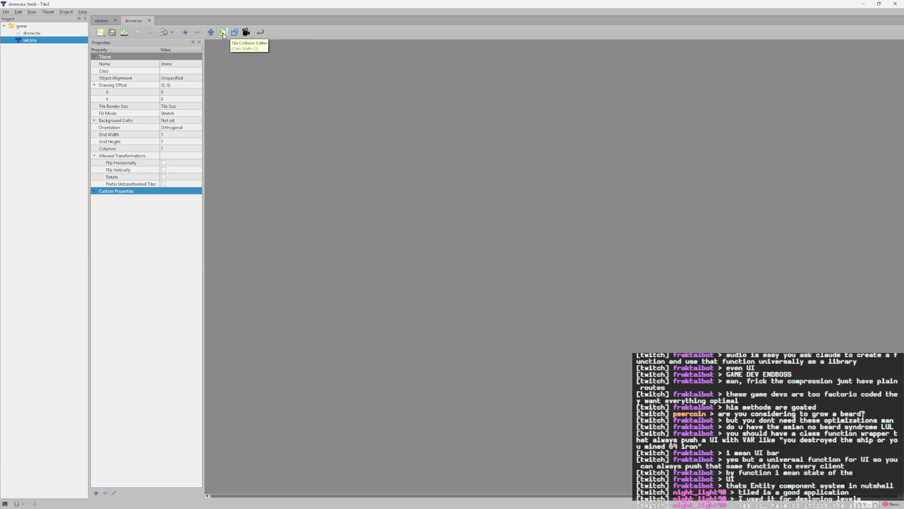
{"action": "left_click", "coordinate": [234, 32]}
{"action": "left_click", "coordinate": [234, 32]}
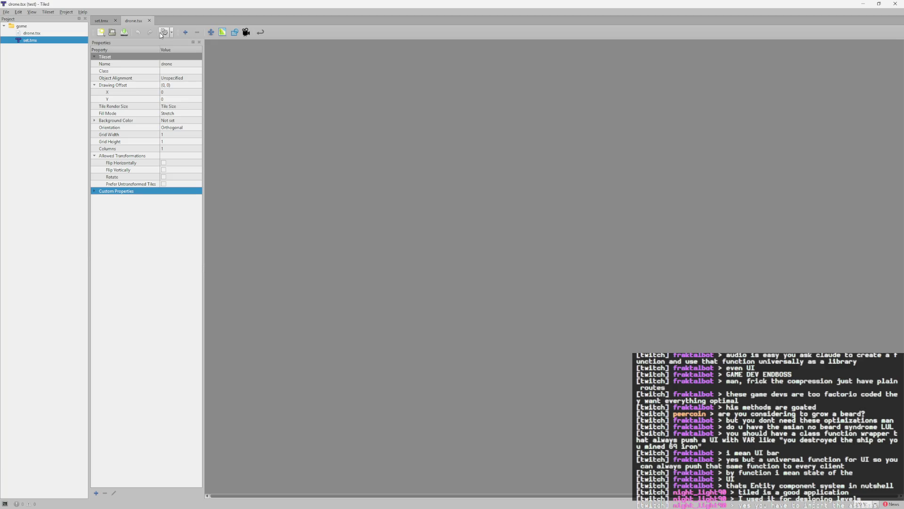
{"action": "left_click", "coordinate": [40, 35]}
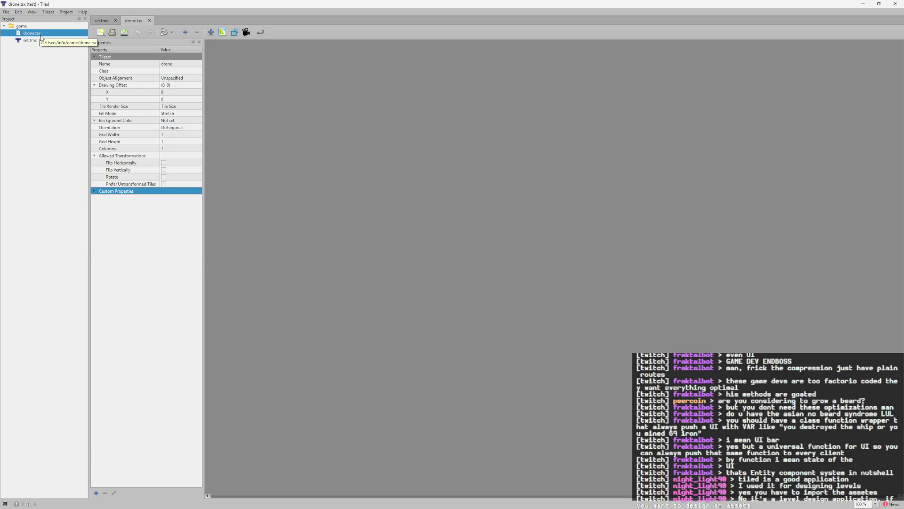
Close the drone.tsx tab, delete drone.tsx via its containing folder, and reselect set.tmx.
{"action": "left_click", "coordinate": [149, 21]}
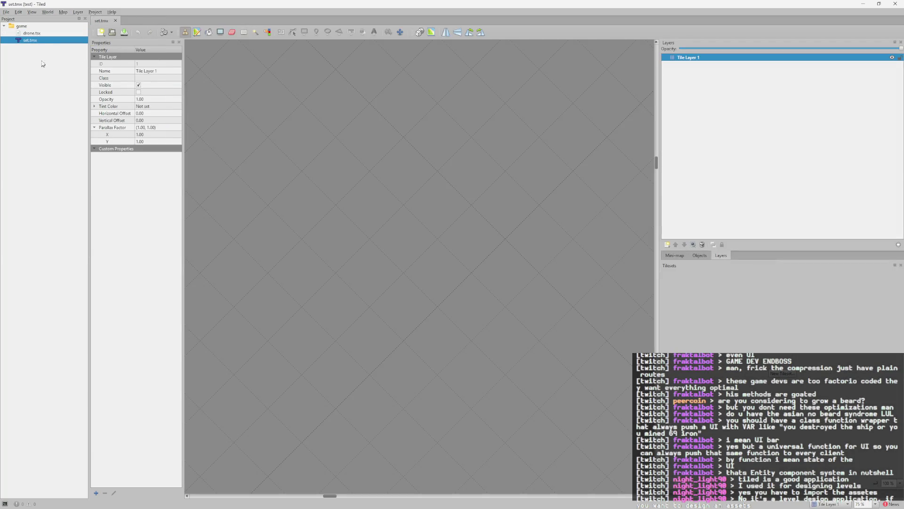
{"action": "right_click", "coordinate": [41, 37]}
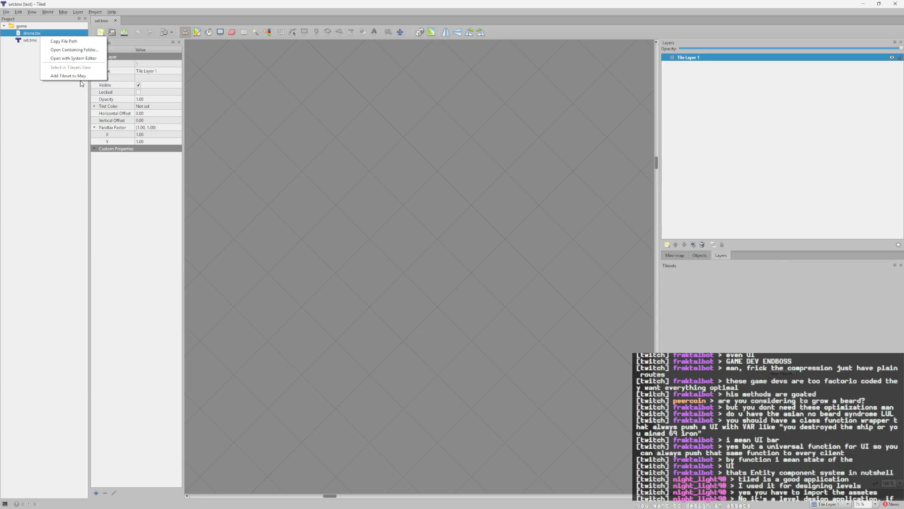
{"action": "left_click", "coordinate": [78, 50]}
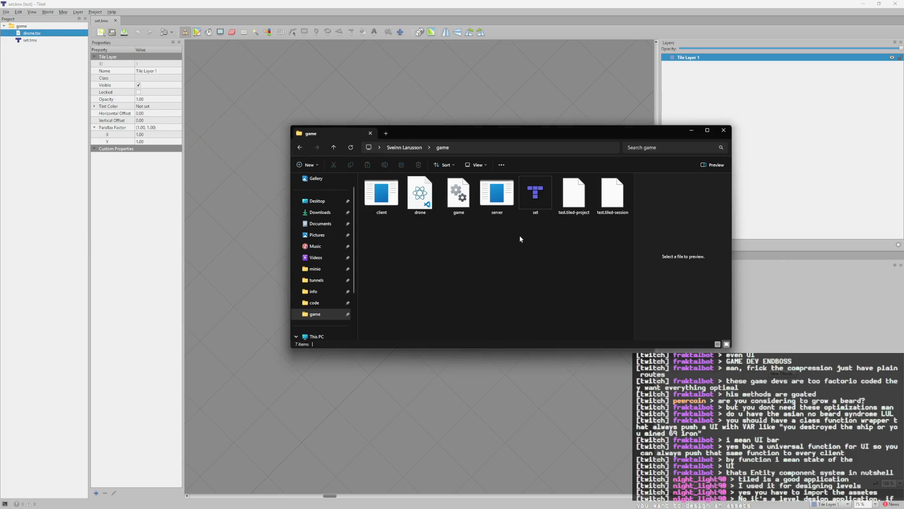
{"action": "right_click", "coordinate": [426, 207]}
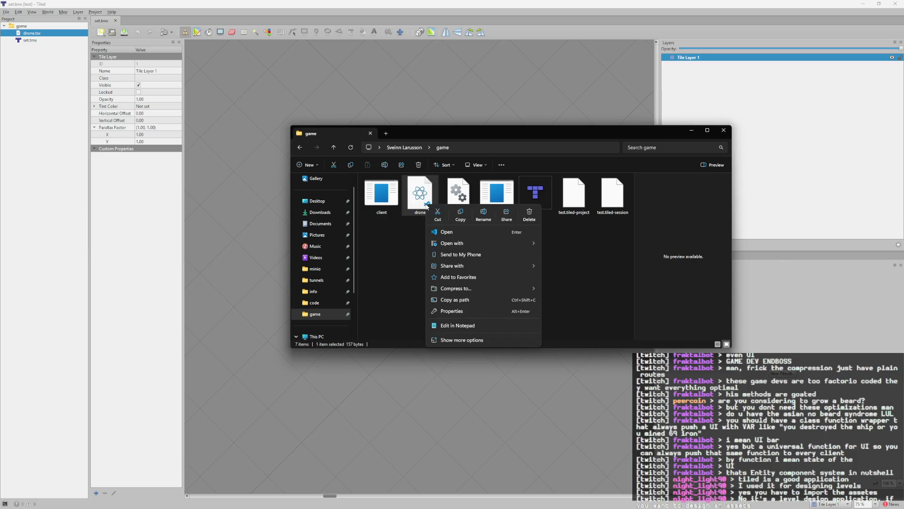
{"action": "left_click", "coordinate": [522, 215]}
{"action": "left_click", "coordinate": [201, 224]}
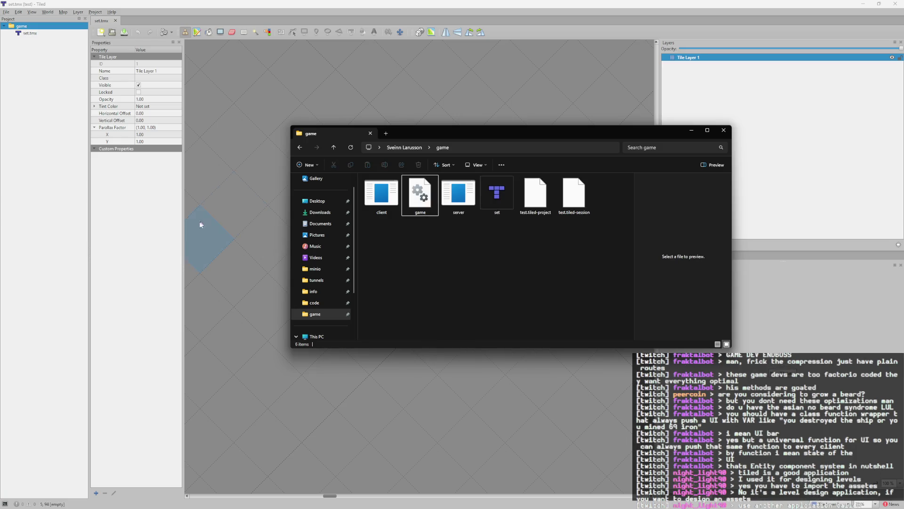
{"action": "left_click", "coordinate": [33, 34]}
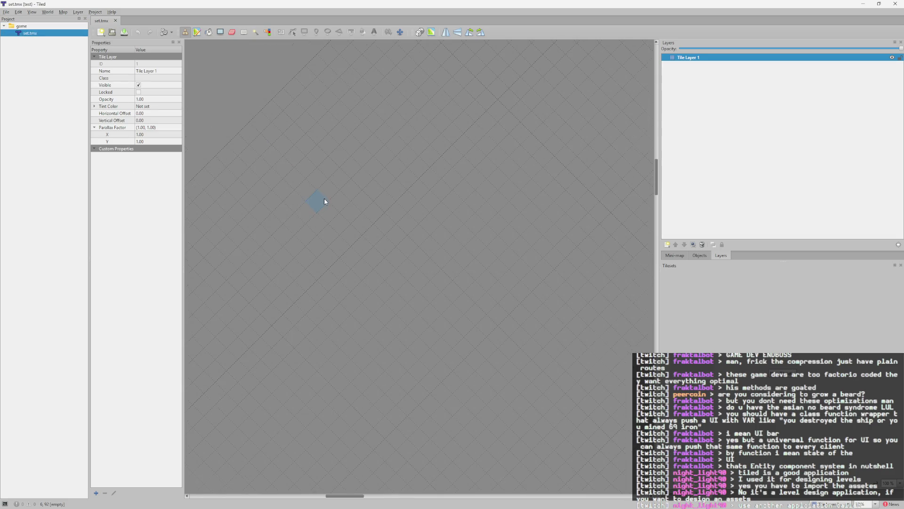
{"action": "left_click", "coordinate": [267, 32]}
{"action": "left_click", "coordinate": [328, 173]}
{"action": "scroll", "coordinate": [339, 169], "scroll_direction": "down", "scroll_amount": 5}
{"action": "scroll", "coordinate": [344, 171], "scroll_direction": "up", "scroll_amount": 2}
{"action": "key", "text": "ctrl+shift+a"}
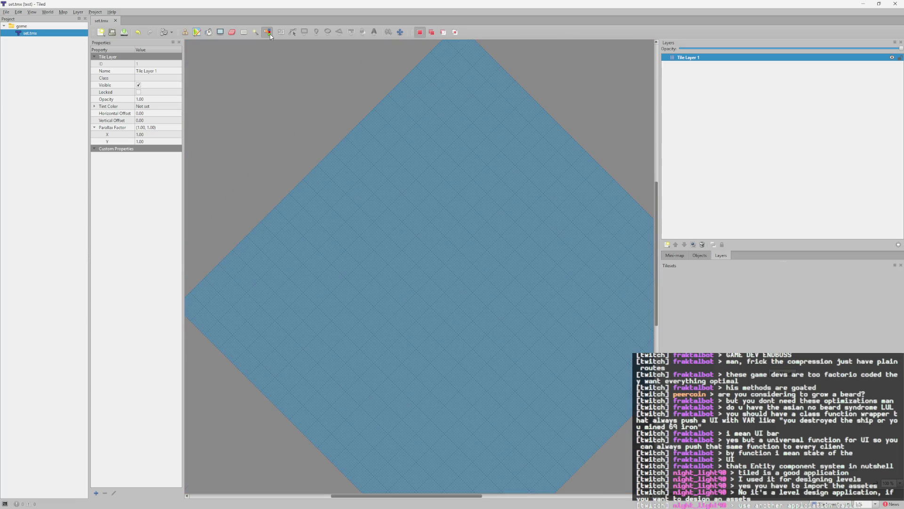
{"action": "left_click", "coordinate": [289, 86]}
{"action": "left_click", "coordinate": [197, 33]}
{"action": "scroll", "coordinate": [351, 182], "scroll_direction": "up", "scroll_amount": 3}
{"action": "scroll", "coordinate": [355, 182], "scroll_direction": "up", "scroll_amount": 5}
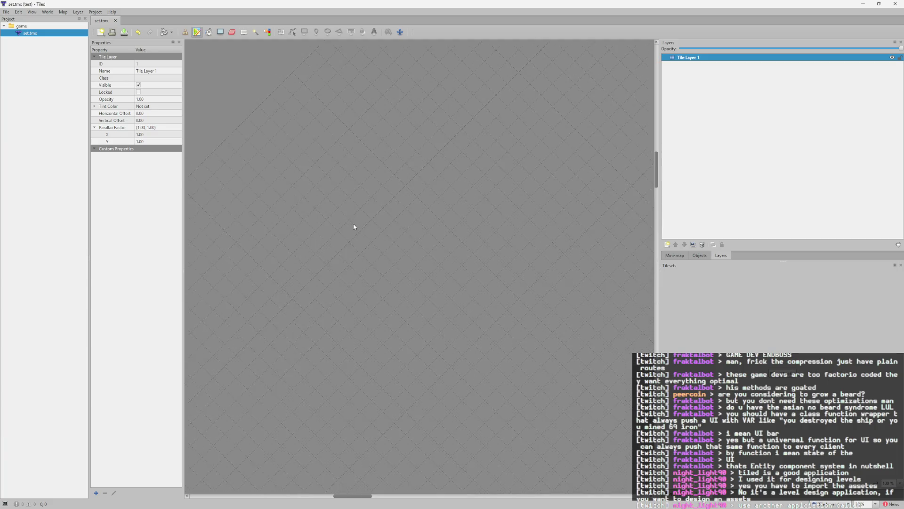
{"action": "right_click", "coordinate": [195, 36]}
{"action": "key", "text": "Escape"}
{"action": "scroll", "coordinate": [514, 160], "scroll_direction": "down", "scroll_amount": 5}
{"action": "scroll", "coordinate": [514, 160], "scroll_direction": "down", "scroll_amount": 3}
{"action": "scroll", "coordinate": [514, 160], "scroll_direction": "up", "scroll_amount": 3}
{"action": "scroll", "coordinate": [514, 159], "scroll_direction": "down", "scroll_amount": 1}
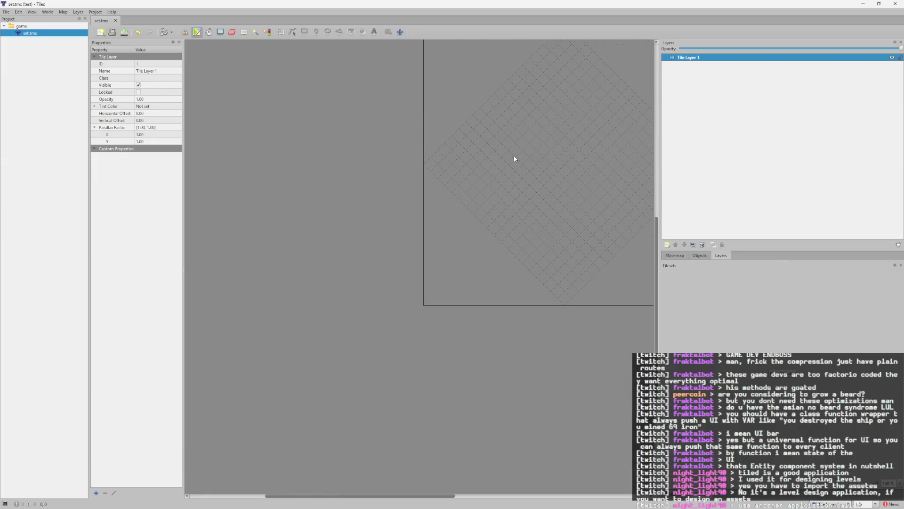
{"action": "scroll", "coordinate": [514, 159], "scroll_direction": "up", "scroll_amount": 2}
{"action": "scroll", "coordinate": [514, 159], "scroll_direction": "down", "scroll_amount": 2}
{"action": "scroll", "coordinate": [515, 159], "scroll_direction": "up", "scroll_amount": 2}
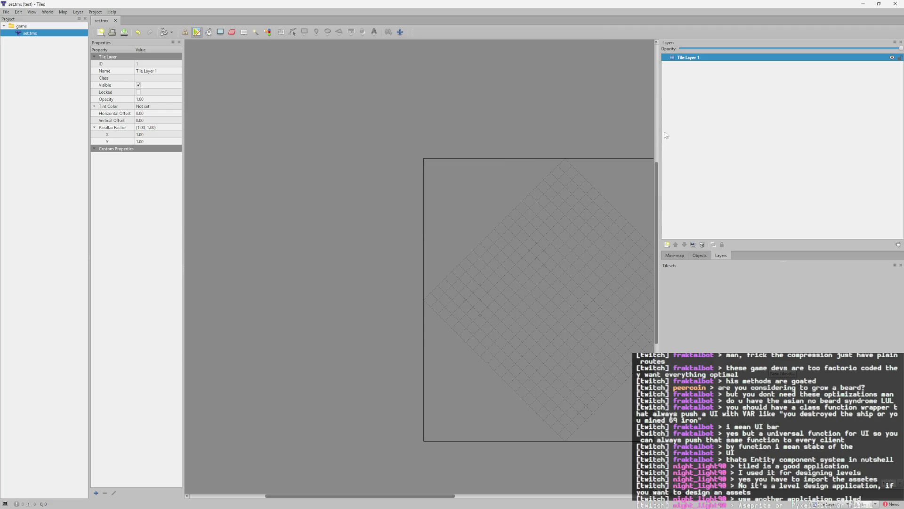
Close Tiled, delete set, test.tiled-project and test.tiled-session, then close Explorer.
{"action": "left_click", "coordinate": [892, 7]}
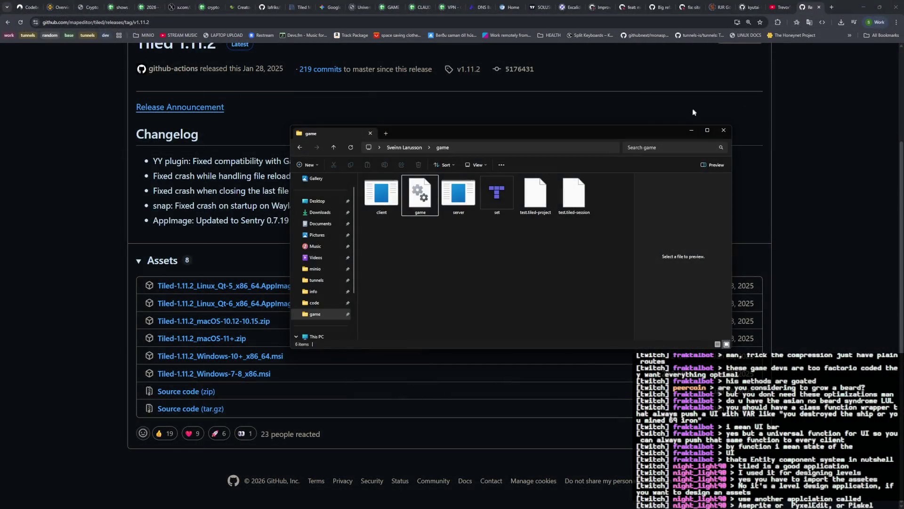
{"action": "left_click", "coordinate": [499, 197]}
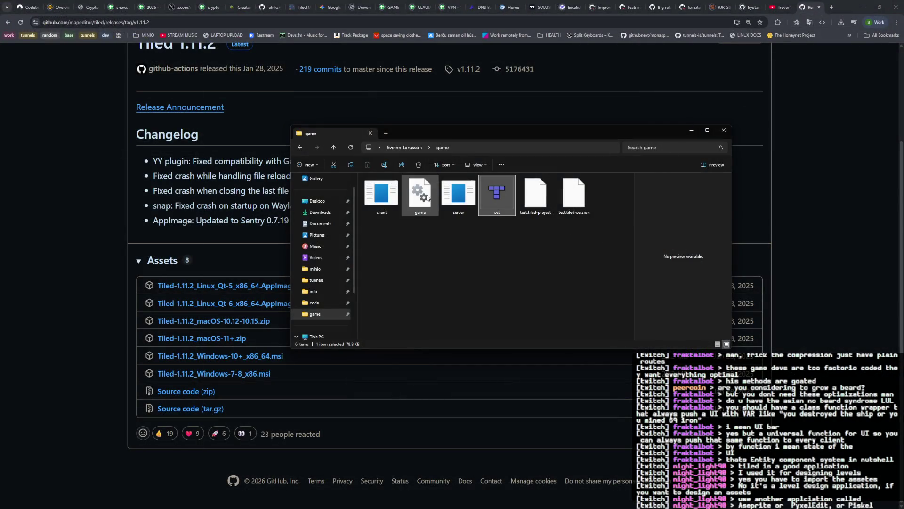
{"action": "right_click", "coordinate": [501, 195]}
{"action": "left_click", "coordinate": [573, 195]}
{"action": "left_click", "coordinate": [499, 191], "text": "shift"}
{"action": "right_click", "coordinate": [534, 191]}
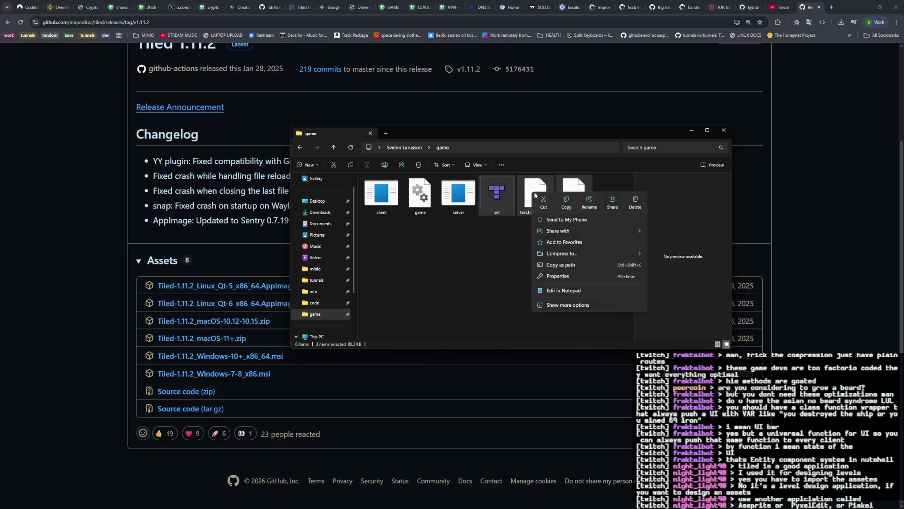
{"action": "left_click", "coordinate": [635, 202]}
{"action": "left_click", "coordinate": [723, 130]}
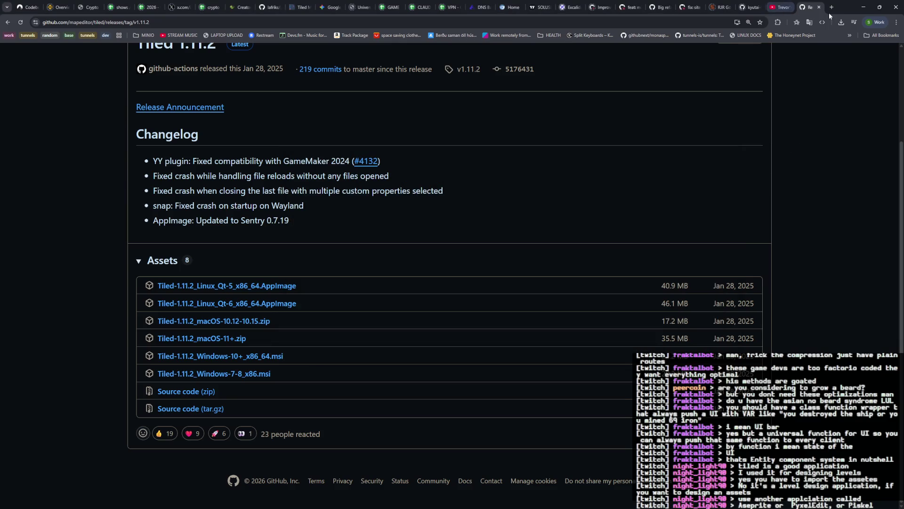
Open mapeditor.org in a new Chrome tab and scroll through the page.
{"action": "left_click", "coordinate": [832, 7]}
{"action": "type", "text": "maps"}
{"action": "key", "text": "Return"}
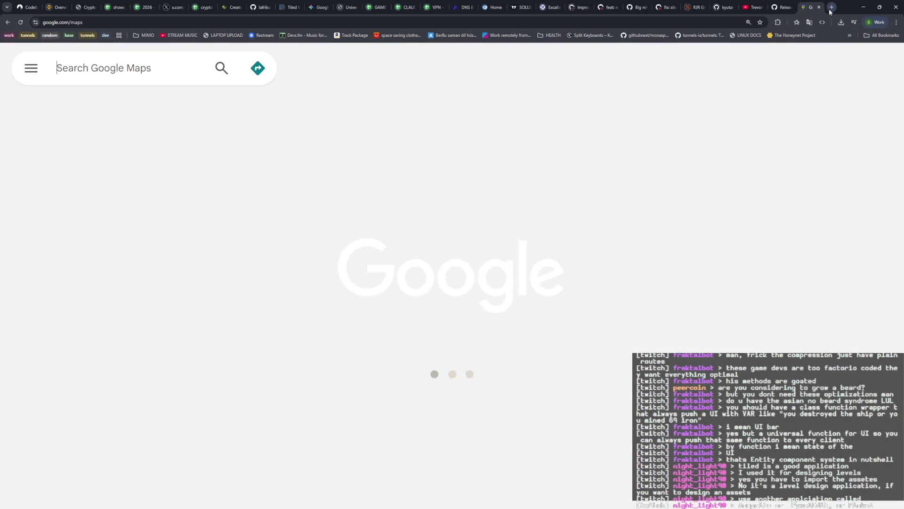
{"action": "left_click", "coordinate": [699, 23]}
{"action": "type", "text": "mapeditor.org"}
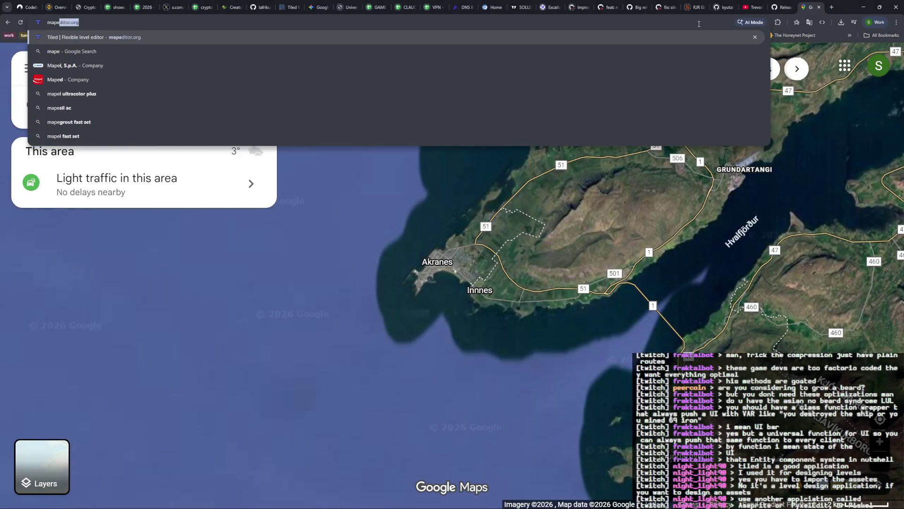
{"action": "key", "text": "Return"}
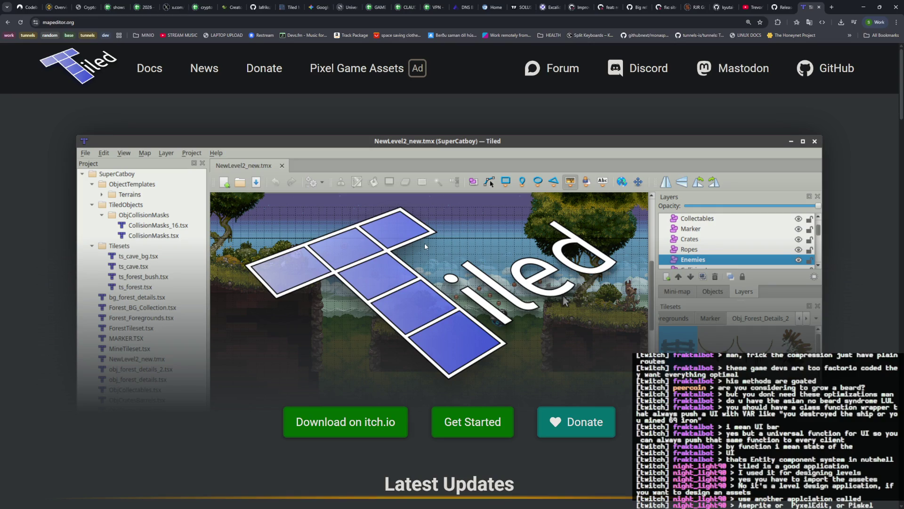
{"action": "scroll", "coordinate": [426, 245], "scroll_direction": "down", "scroll_amount": 3}
{"action": "scroll", "coordinate": [427, 242], "scroll_direction": "up", "scroll_amount": 3}
{"action": "scroll", "coordinate": [421, 246], "scroll_direction": "down", "scroll_amount": 1}
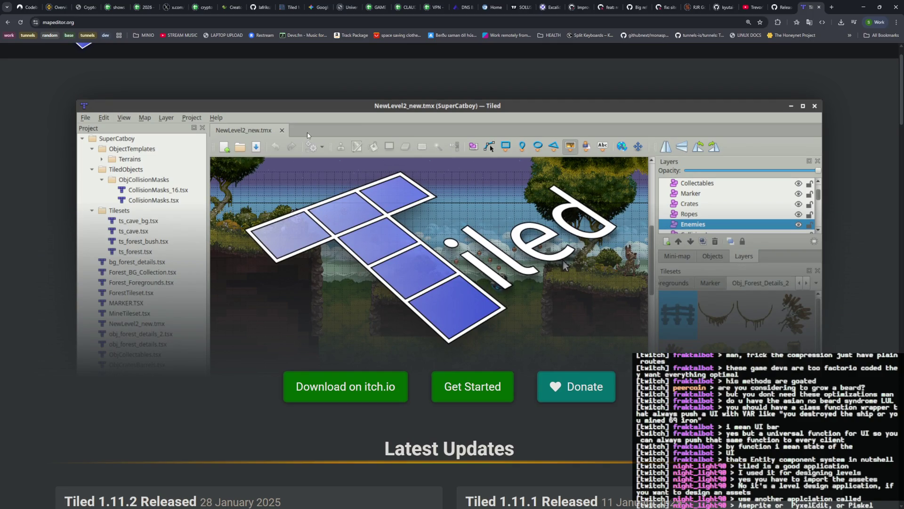
Move the Releases tab earlier, close the PixelLab Create tab, and return to mapeditor.org.
{"action": "left_click", "coordinate": [233, 8]}
{"action": "left_click", "coordinate": [287, 10]}
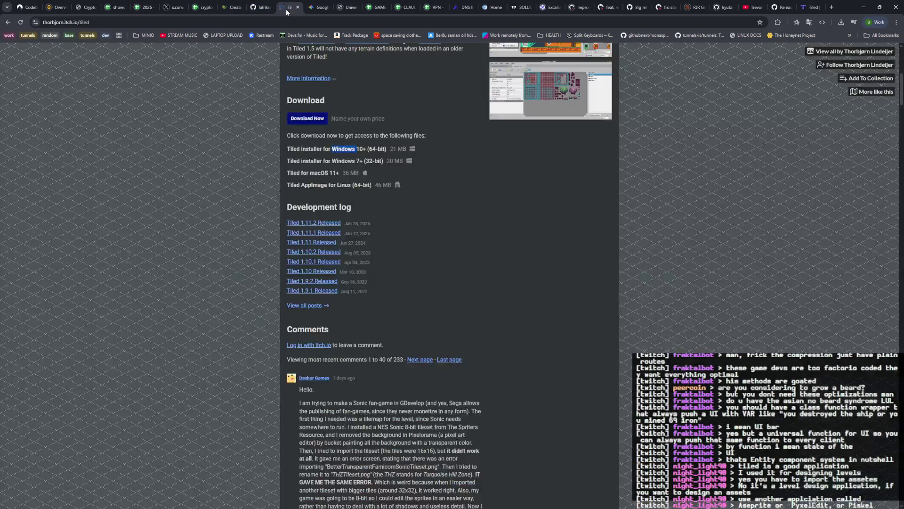
{"action": "left_click", "coordinate": [263, 8]}
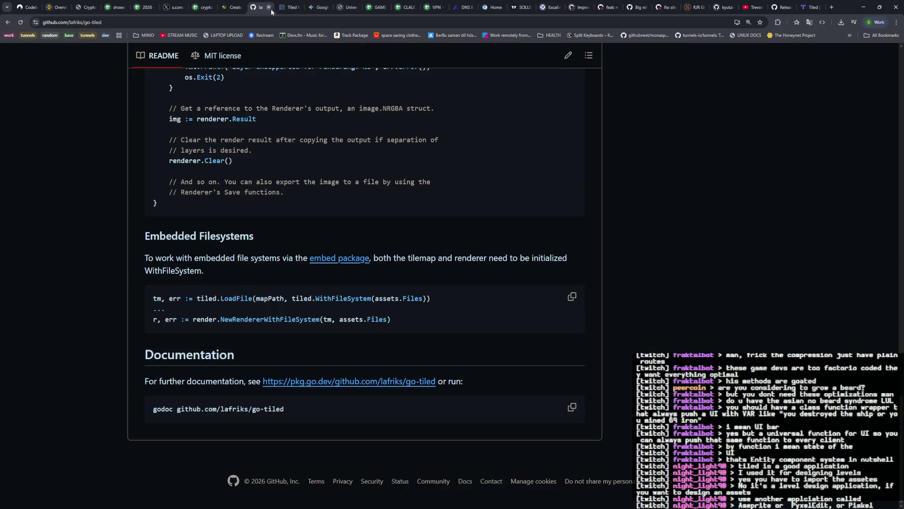
{"action": "left_click", "coordinate": [782, 7]}
{"action": "left_click_drag", "start_coordinate": [782, 7], "coordinate": [264, 7]}
{"action": "left_click", "coordinate": [287, 8]}
{"action": "left_click", "coordinate": [235, 7]}
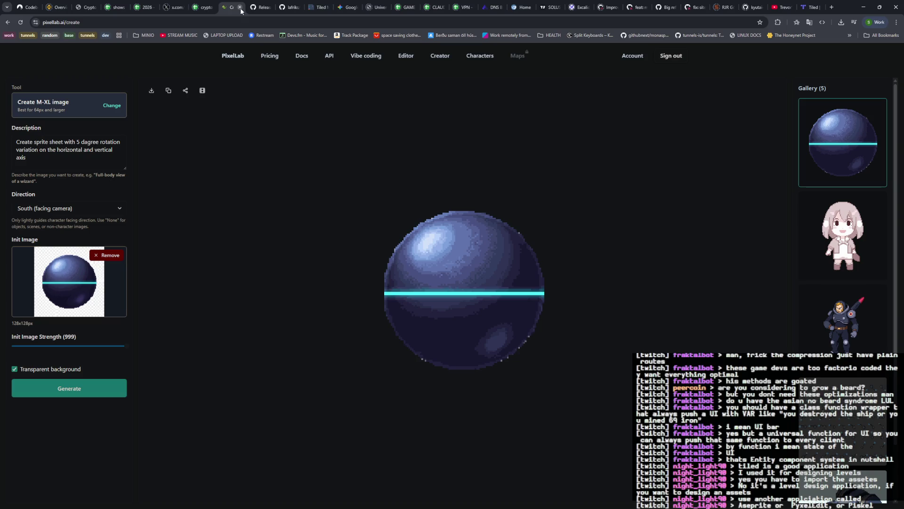
{"action": "left_click", "coordinate": [240, 7]}
{"action": "left_click", "coordinate": [288, 7]}
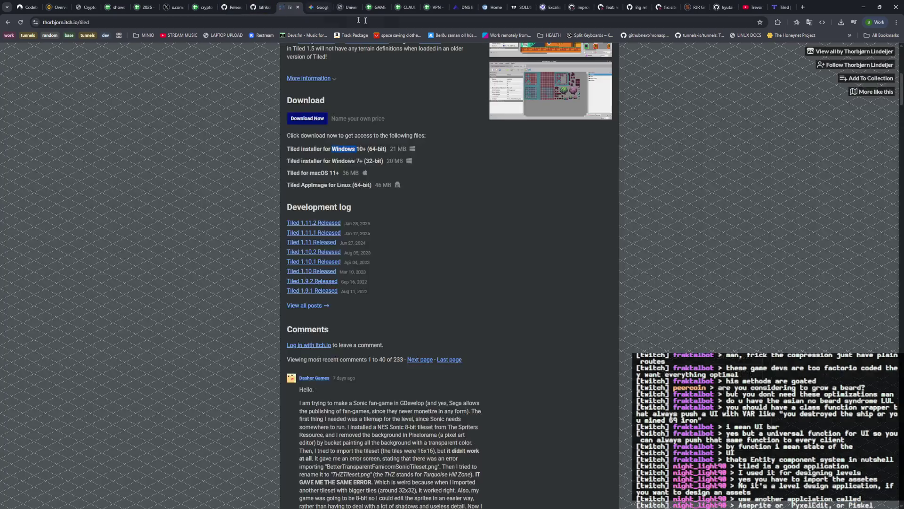
{"action": "left_click", "coordinate": [778, 8]}
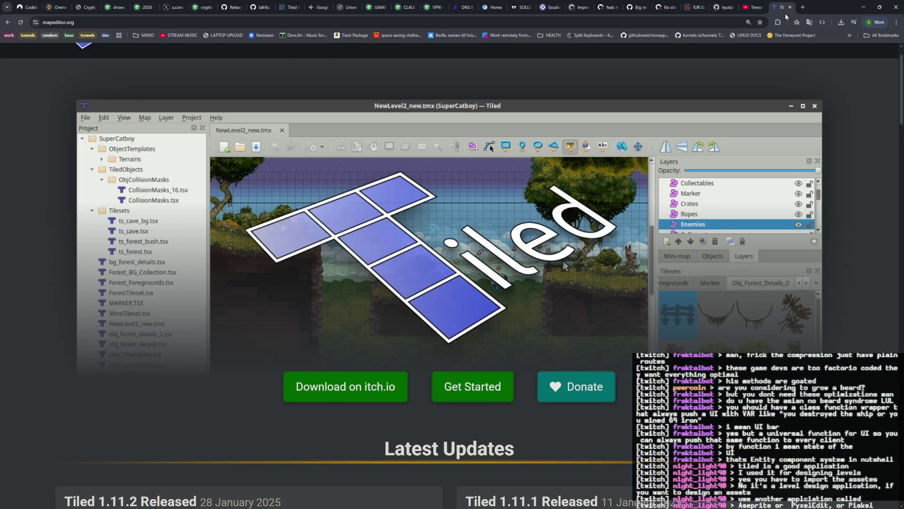
Search for pyxelEdit, open the Pyxel Edit website and view its Features page.
{"action": "left_click", "coordinate": [586, 24]}
{"action": "type", "text": "pyce"}
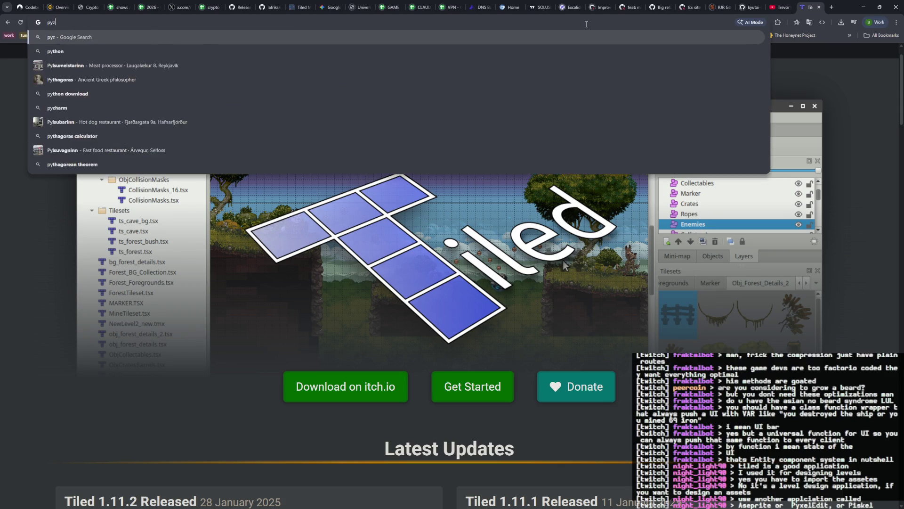
{"action": "key", "text": "BackSpace"}
{"action": "key", "text": "BackSpace"}
{"action": "type", "text": "xelEdit"}
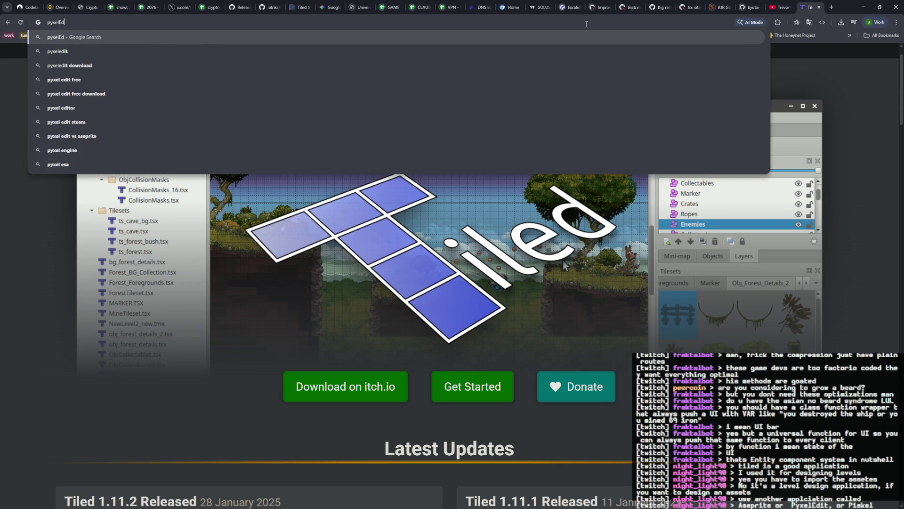
{"action": "key", "text": "Return"}
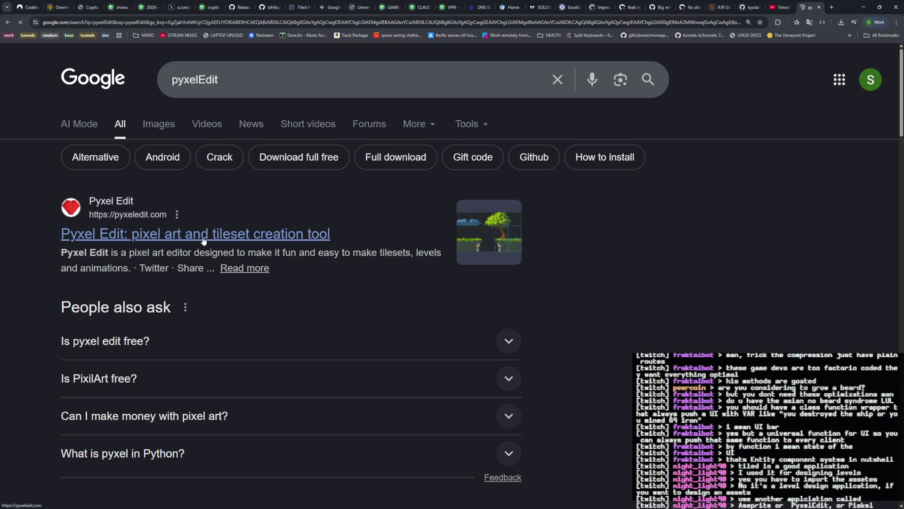
{"action": "left_click", "coordinate": [204, 241]}
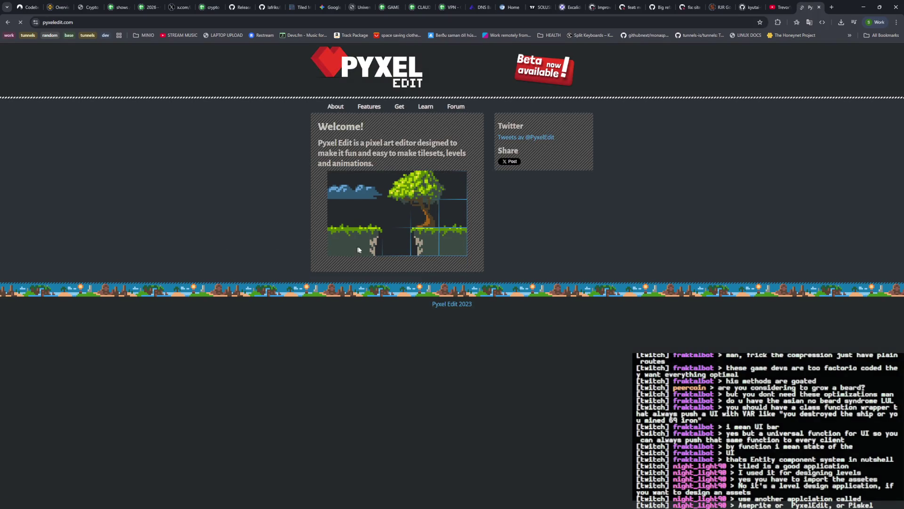
{"action": "left_click", "coordinate": [369, 106]}
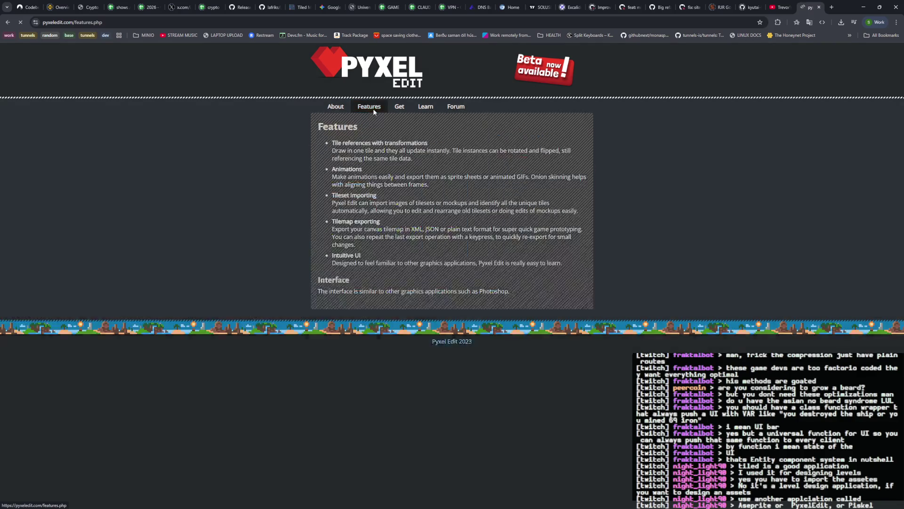
{"action": "scroll", "coordinate": [426, 229], "scroll_direction": "down", "scroll_amount": 2}
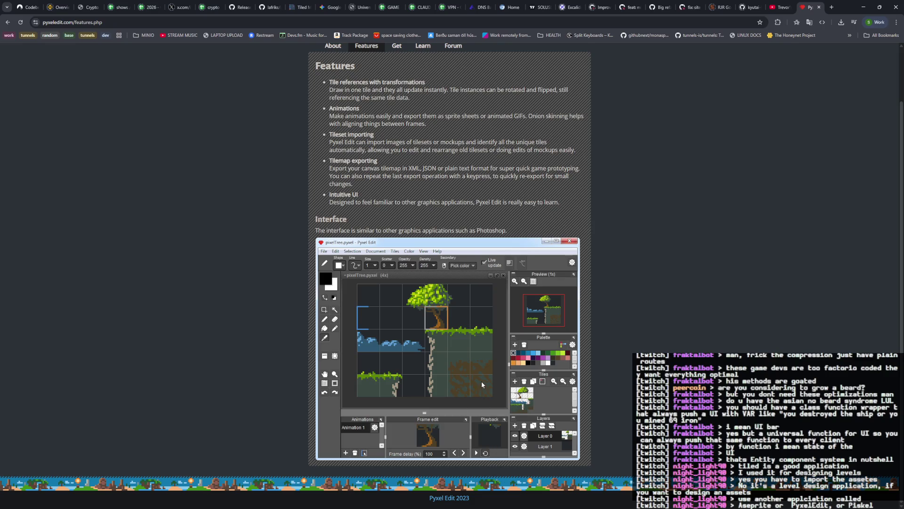
{"action": "left_click", "coordinate": [361, 28]}
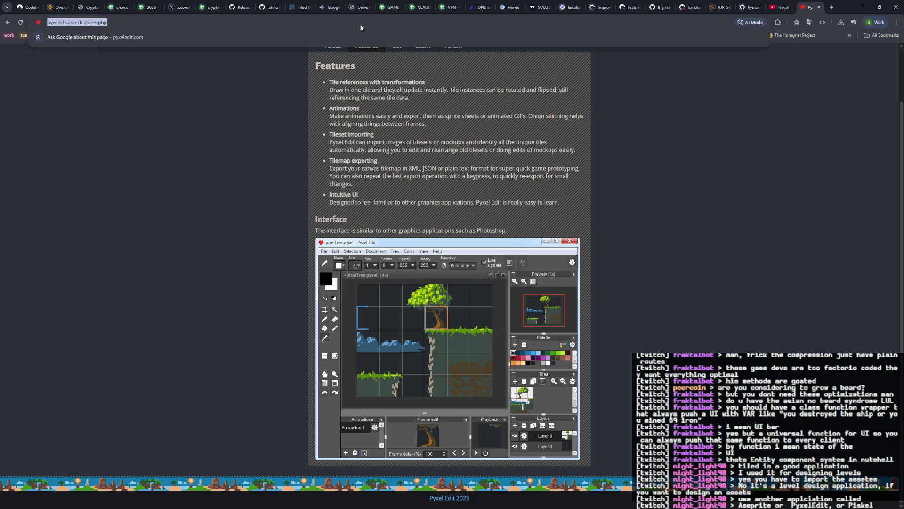
Search for 'piskel', open piskelapp.com and scroll through the landing page.
{"action": "type", "text": "piskel"}
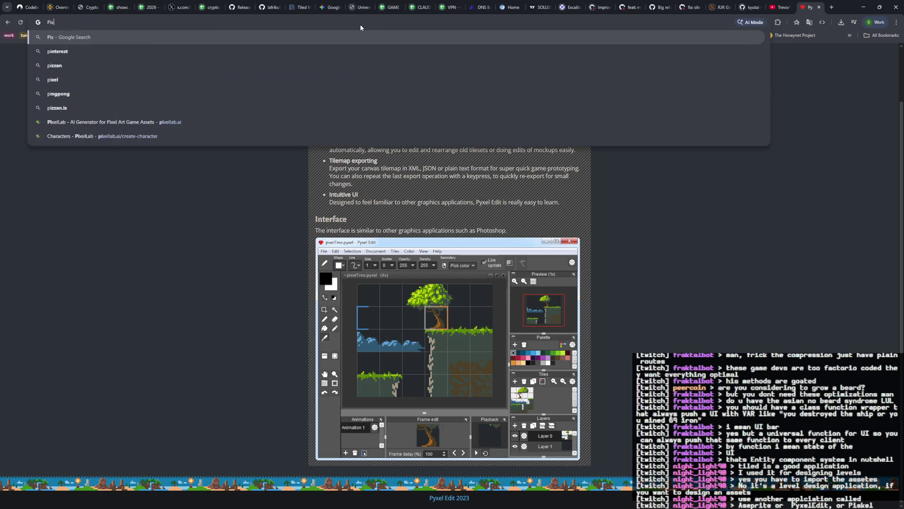
{"action": "key", "text": "Return"}
{"action": "left_click", "coordinate": [223, 200]}
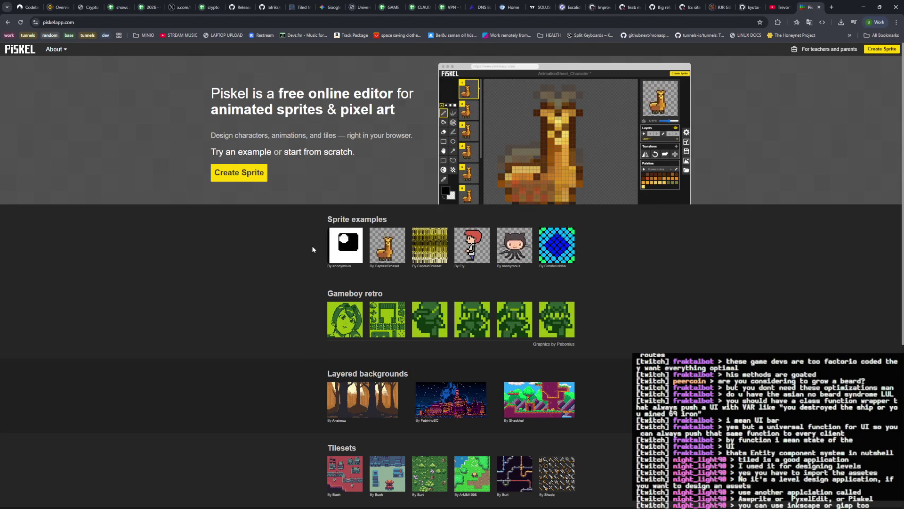
{"action": "scroll", "coordinate": [312, 245], "scroll_direction": "down", "scroll_amount": 5}
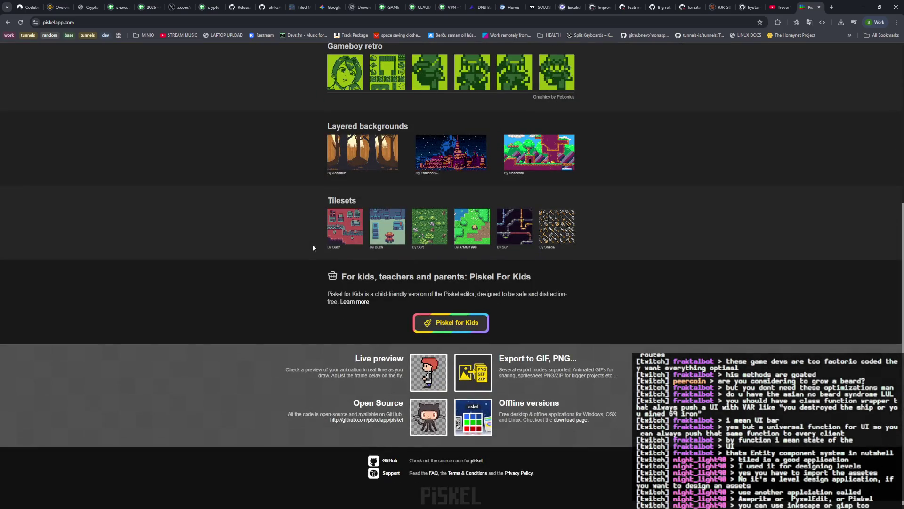
{"action": "scroll", "coordinate": [312, 244], "scroll_direction": "up", "scroll_amount": 5}
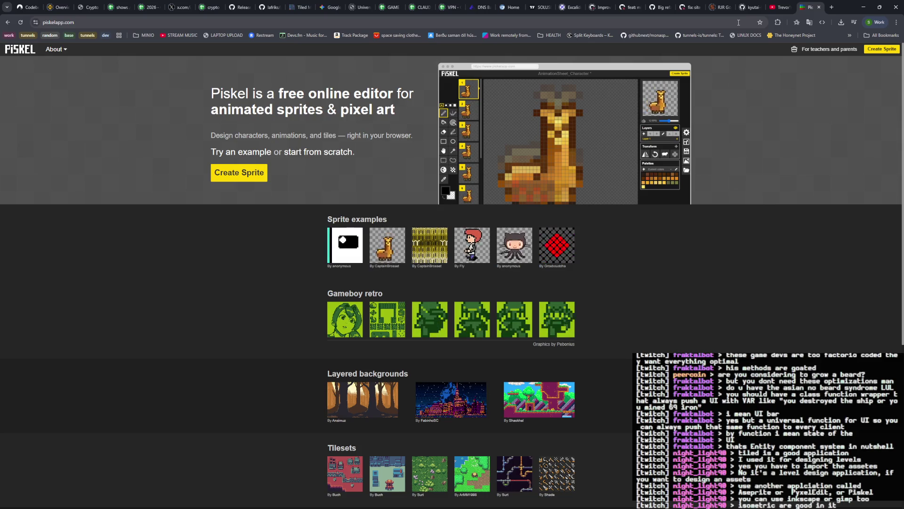
Look over the Tiled download, go-tiled GitHub and Tiled 1.11.2 release tabs, then start a new tab.
{"action": "left_click", "coordinate": [739, 22]}
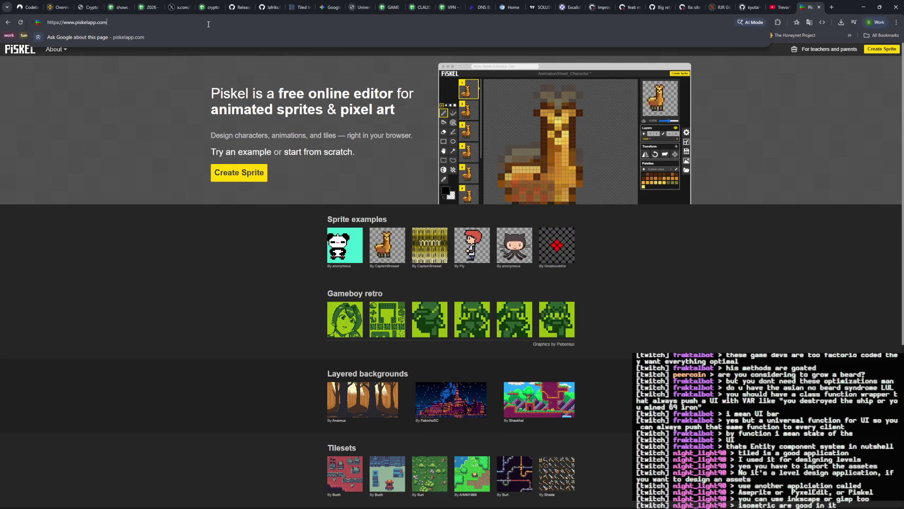
{"action": "left_click", "coordinate": [304, 8]}
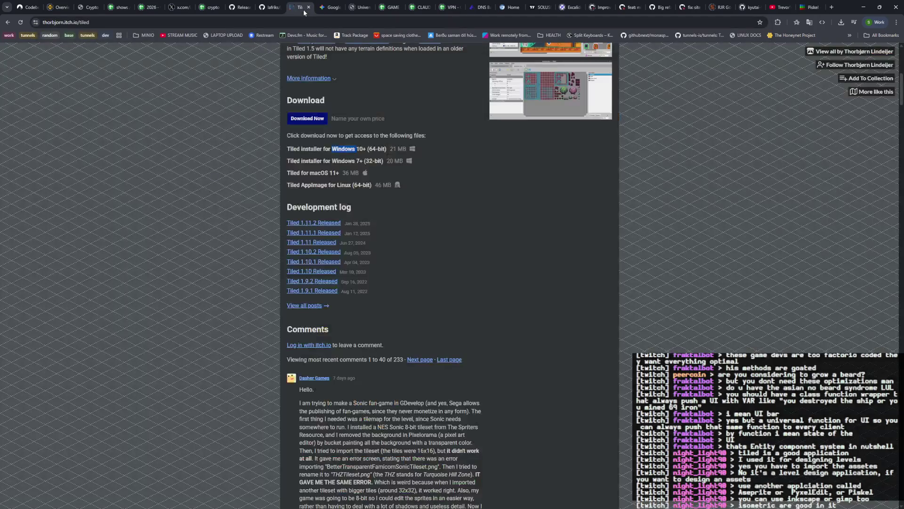
{"action": "left_click", "coordinate": [332, 7]}
{"action": "left_click", "coordinate": [269, 8]}
{"action": "left_click", "coordinate": [242, 8]}
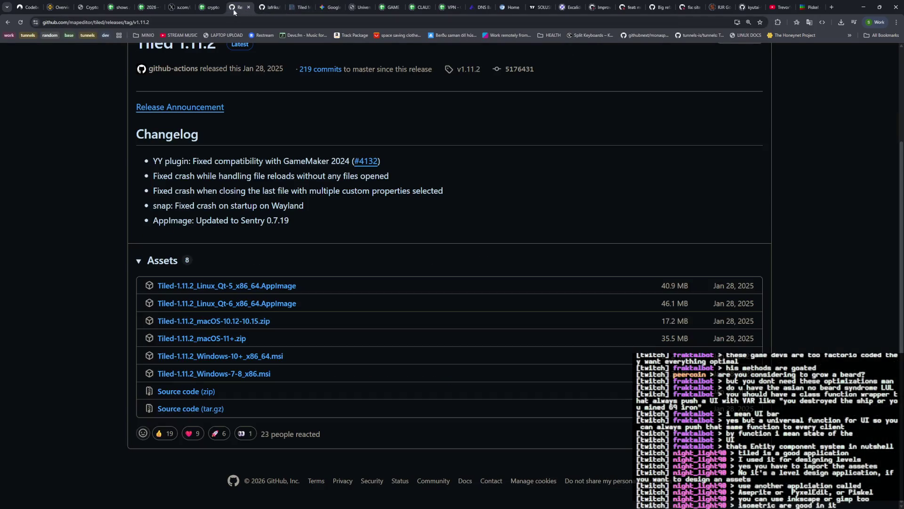
{"action": "left_click", "coordinate": [211, 7]}
{"action": "left_click", "coordinate": [236, 8]}
{"action": "key", "text": "ctrl+t"}
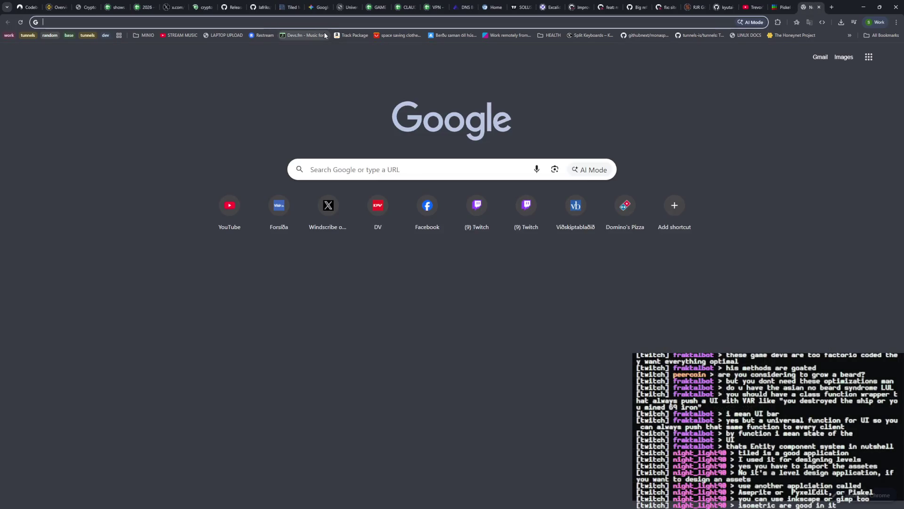
Go to pixellab.ai, move its tab beside x.com and view the PixelLab account details.
{"action": "type", "text": "pize"}
{"action": "key", "text": "BackSpace"}
{"action": "key", "text": "BackSpace"}
{"action": "type", "text": "xellab.ai"}
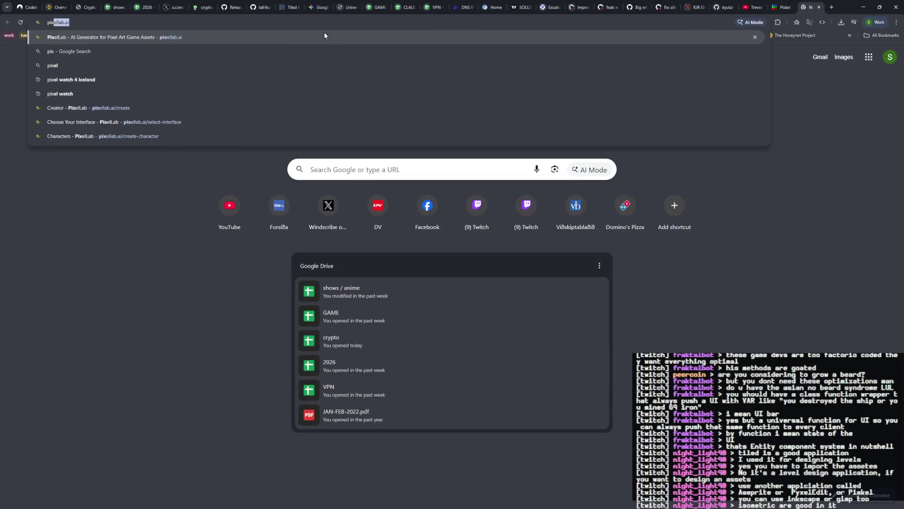
{"action": "key", "text": "Return"}
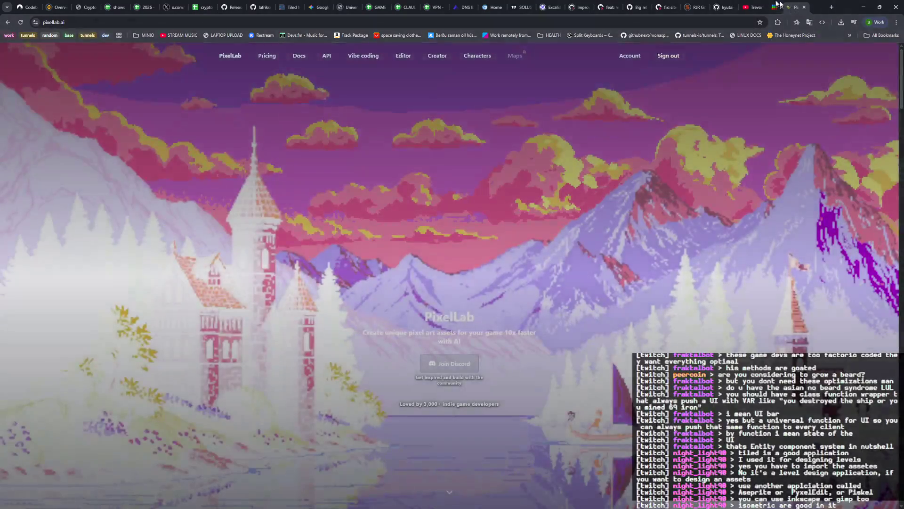
{"action": "mouse_move", "coordinate": [816, 4]}
{"action": "left_mouse_down"}
{"action": "mouse_move", "coordinate": [269, 7]}
{"action": "mouse_move", "coordinate": [219, 17]}
{"action": "left_mouse_up"}
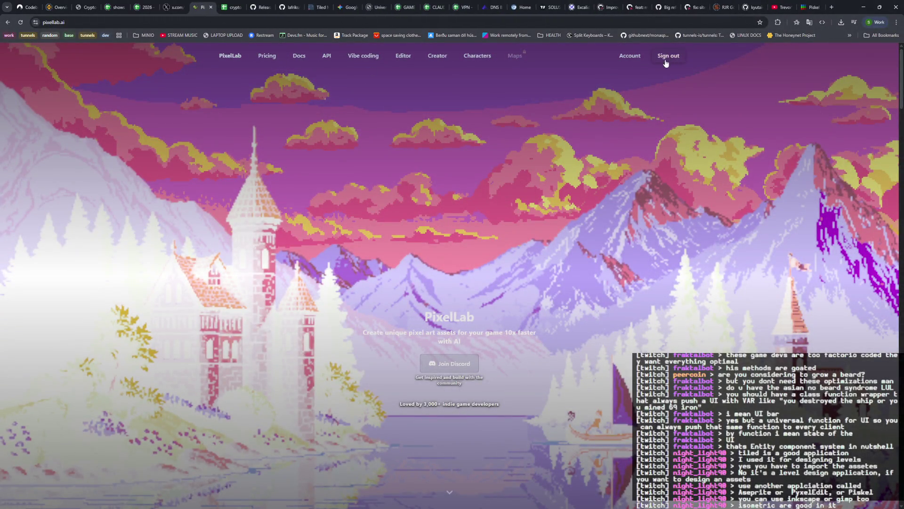
{"action": "left_click", "coordinate": [629, 57]}
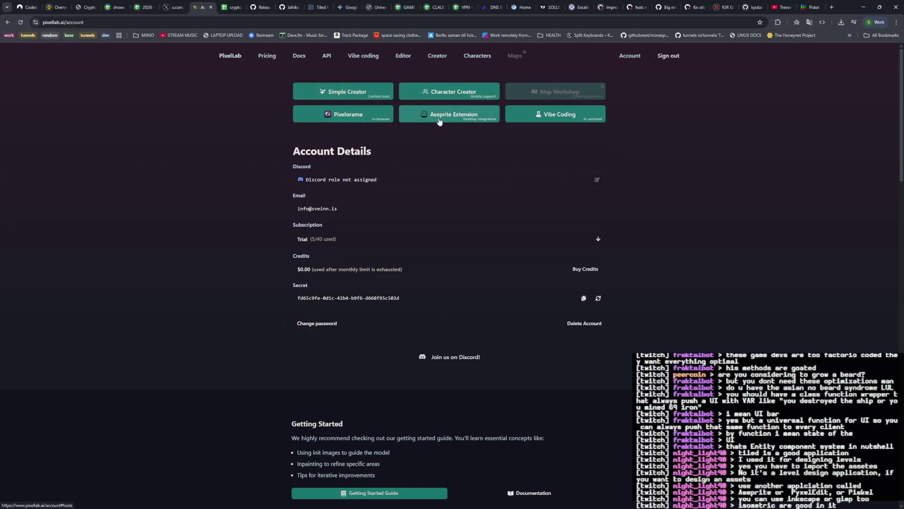
Search Google for 'aseprite' in a new tab.
{"action": "key", "text": "ctrl+t"}
{"action": "type", "text": "aseprite"}
{"action": "key", "text": "Return"}
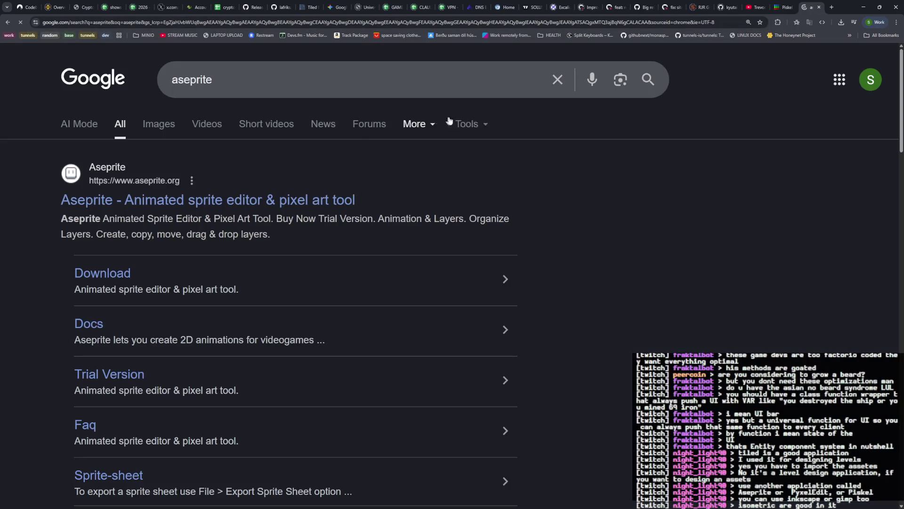
Browse aseprite.org down to its Import & Export features, then return to the Piskel tab.
{"action": "left_click", "coordinate": [283, 201]}
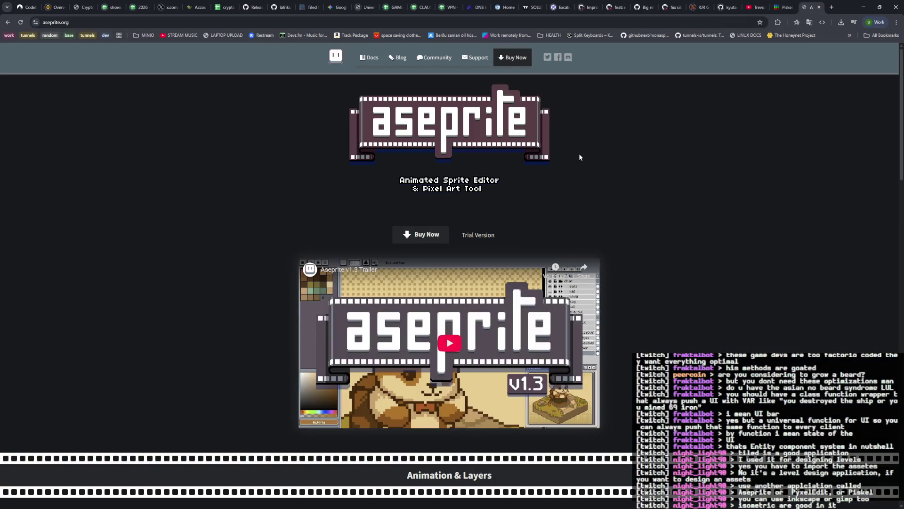
{"action": "scroll", "coordinate": [624, 197], "scroll_direction": "down", "scroll_amount": 5}
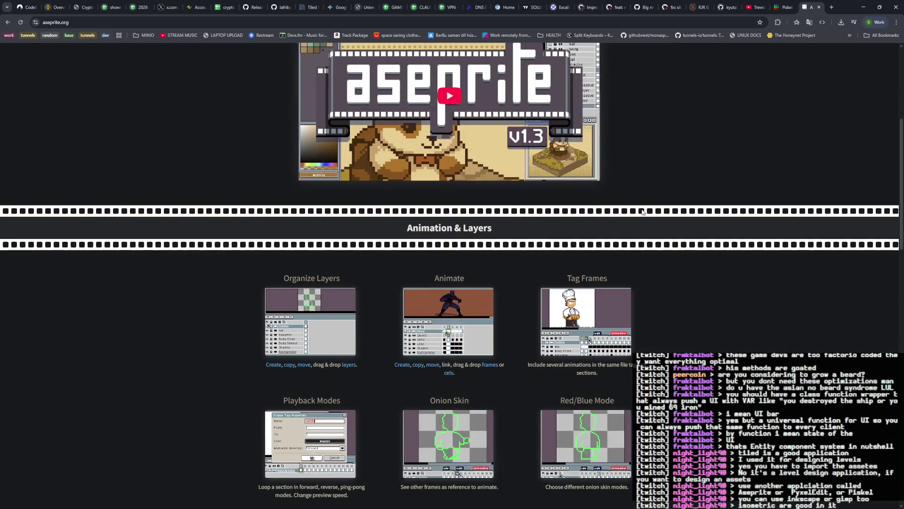
{"action": "scroll", "coordinate": [643, 211], "scroll_direction": "down", "scroll_amount": 9}
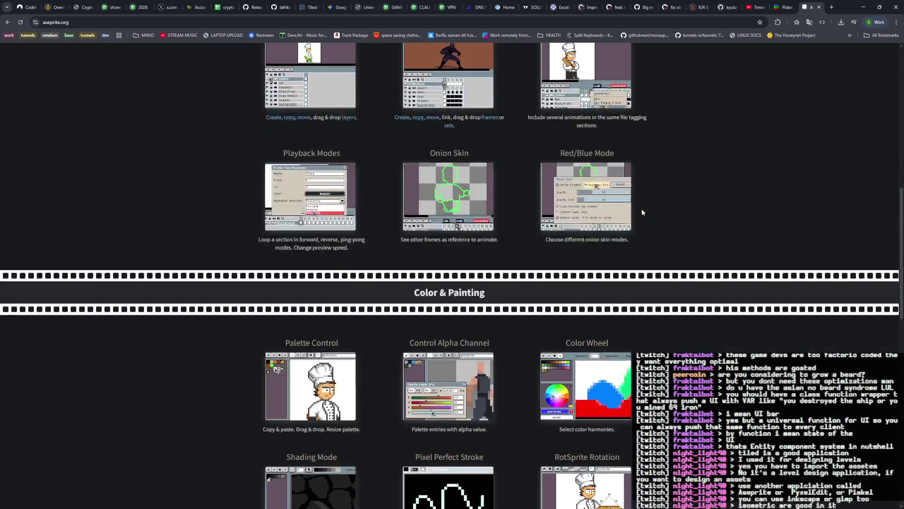
{"action": "scroll", "coordinate": [642, 211], "scroll_direction": "down", "scroll_amount": 4}
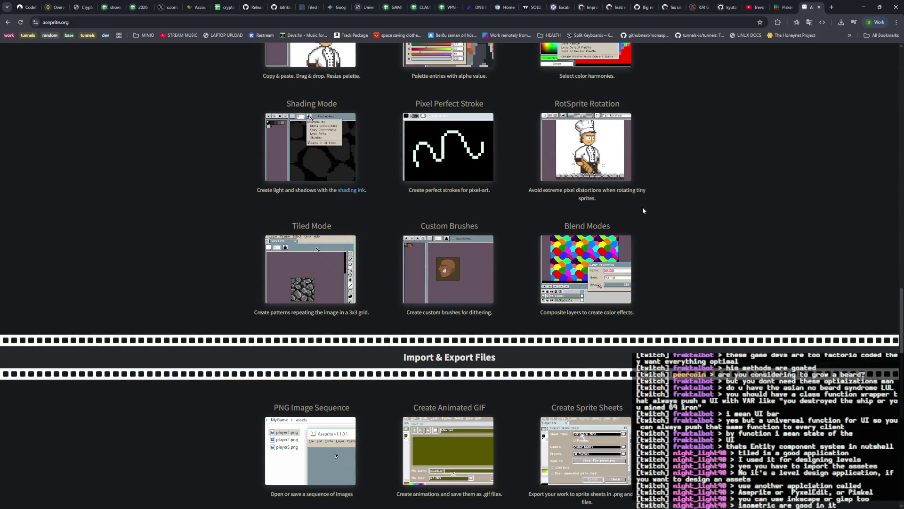
{"action": "scroll", "coordinate": [642, 211], "scroll_direction": "down", "scroll_amount": 4}
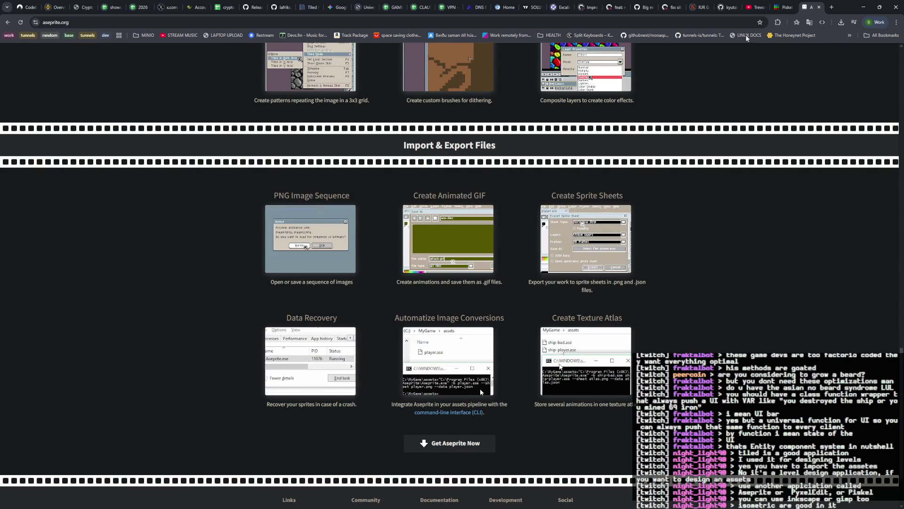
{"action": "left_click", "coordinate": [784, 7]}
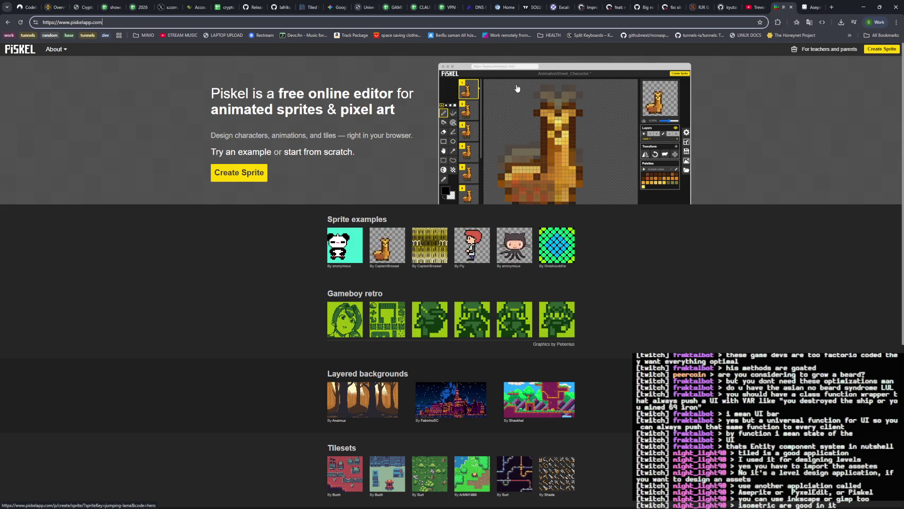
Close the Piskel, Aseprite and YouTube tabs, leaving the pocket-tts GitHub page, and Alt+Tab away from Chrome.
{"action": "key", "text": "ctrl+w"}
{"action": "key", "text": "ctrl+w"}
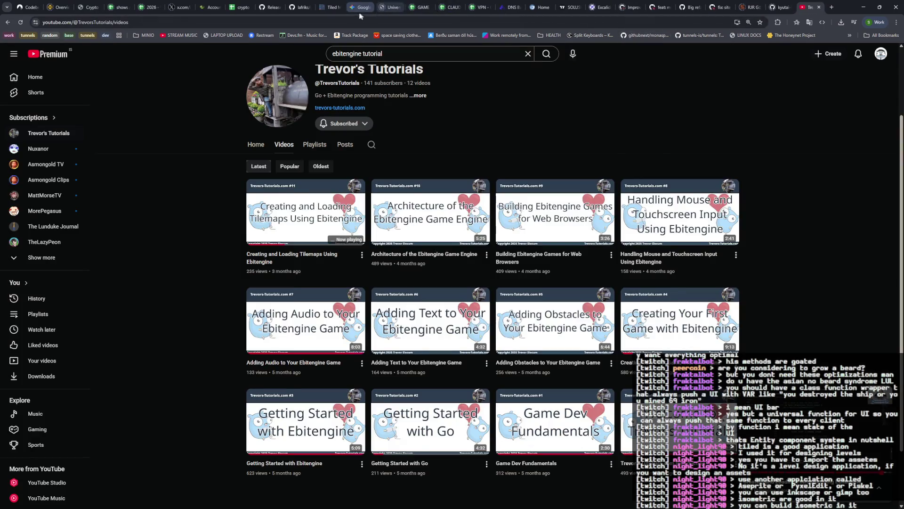
{"action": "left_click", "coordinate": [330, 10]}
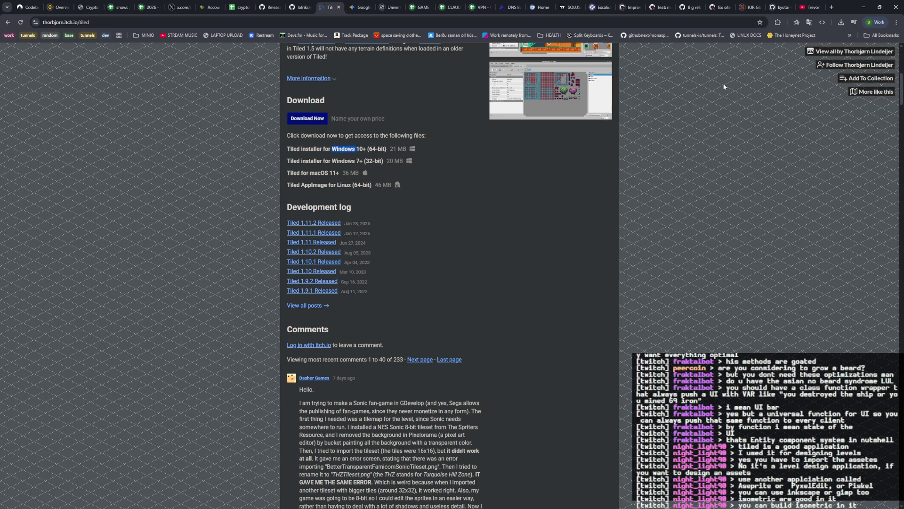
{"action": "left_click", "coordinate": [806, 10]}
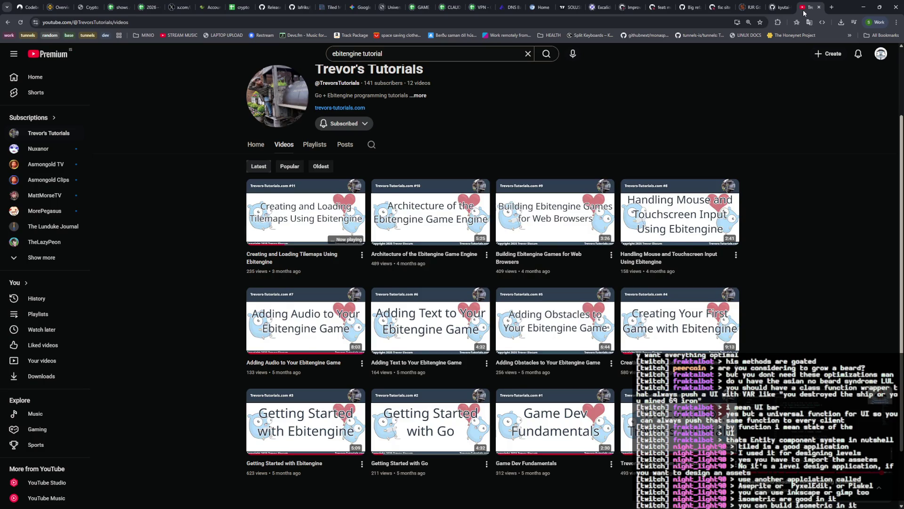
{"action": "left_click", "coordinate": [819, 8]}
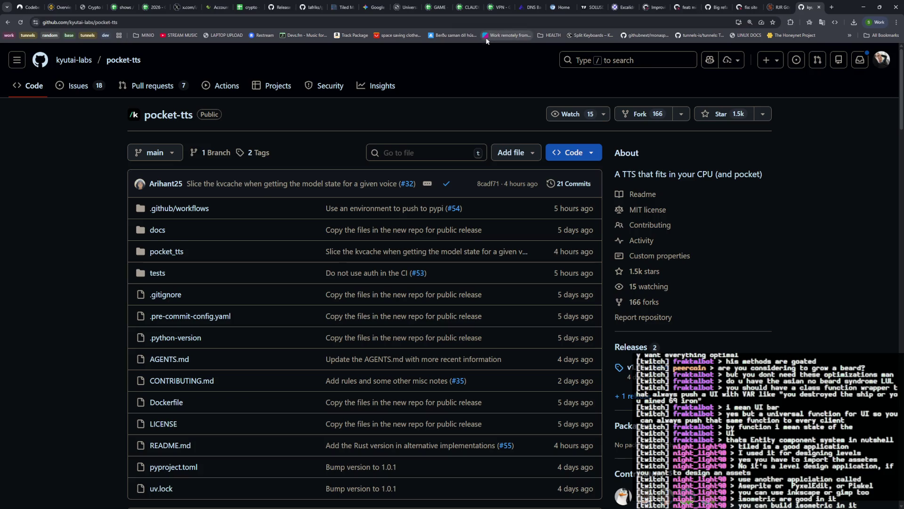
{"action": "key", "text": "alt+Tab"}
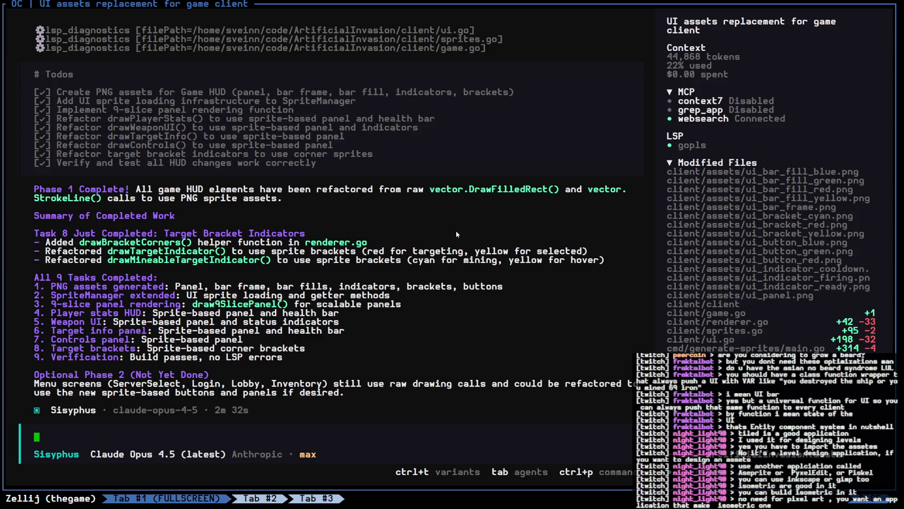
Ask the OpenCode agent 'Can you complete all phases please'.
{"action": "type", "text": "n you complete a"}
{"action": "type", "text": "ll phase"}
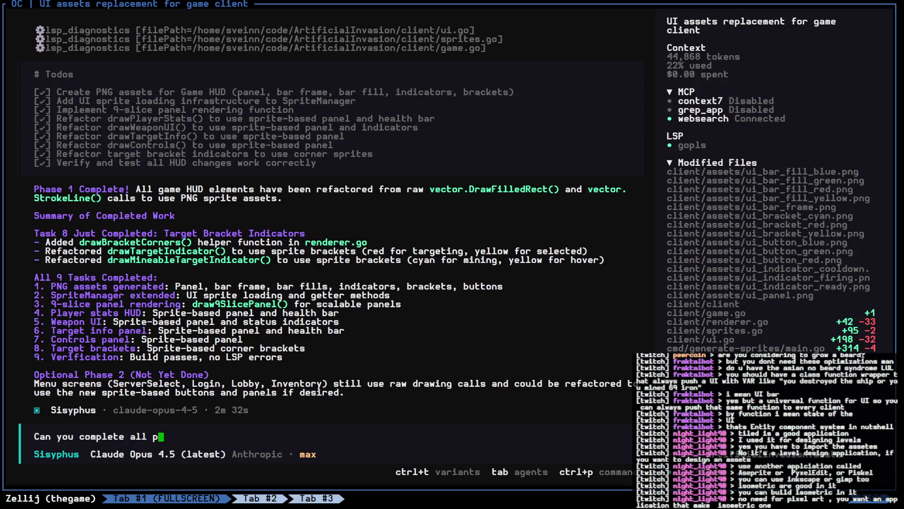
{"action": "type", "text": "s plea"}
{"action": "key", "text": "Return"}
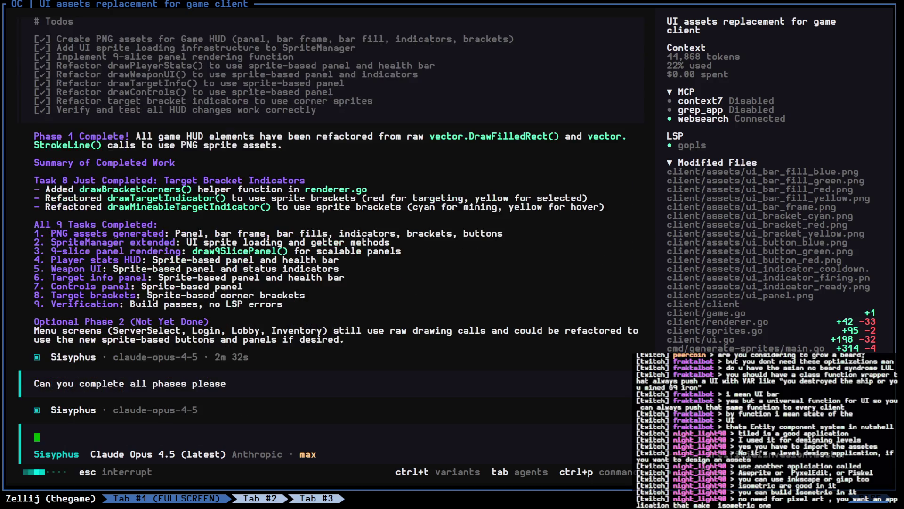
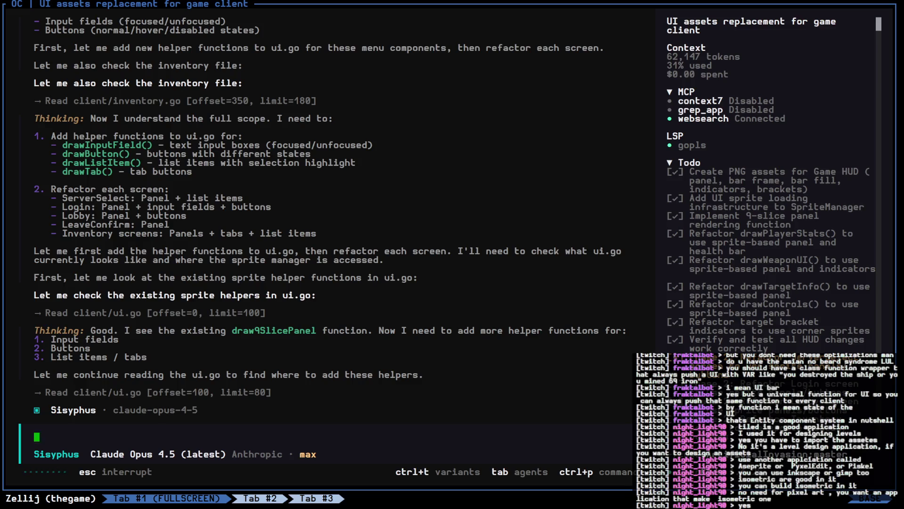
Switch from the OpenCode terminal to the browser's PixelLab account page.
{"action": "key", "text": "alt+Tab"}
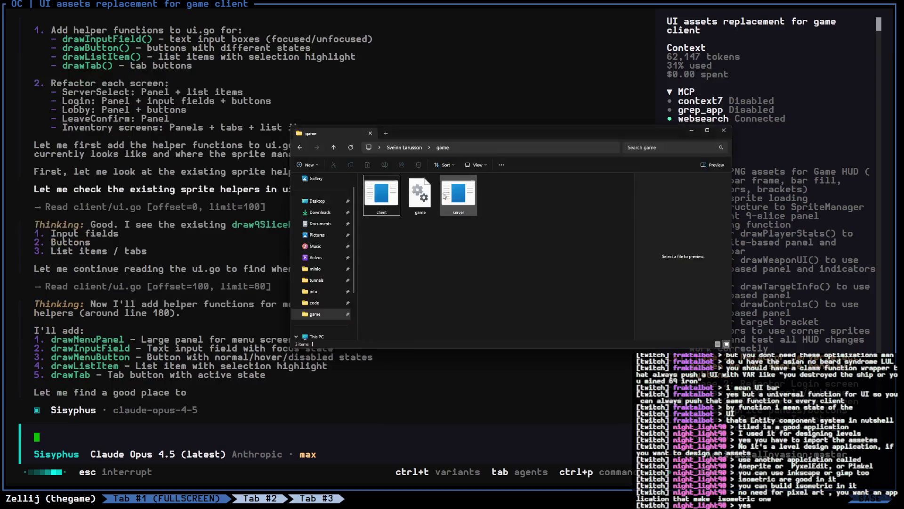
{"action": "key", "text": "alt+Tab"}
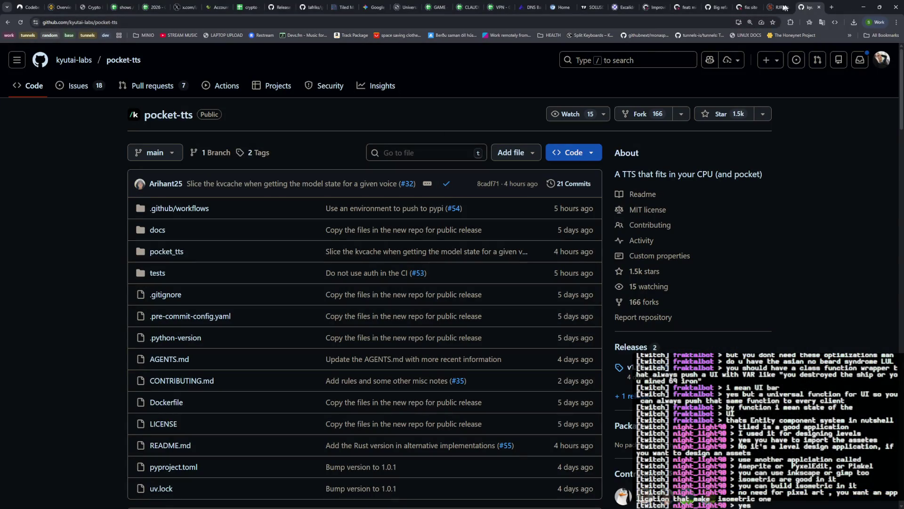
{"action": "left_click", "coordinate": [209, 6]}
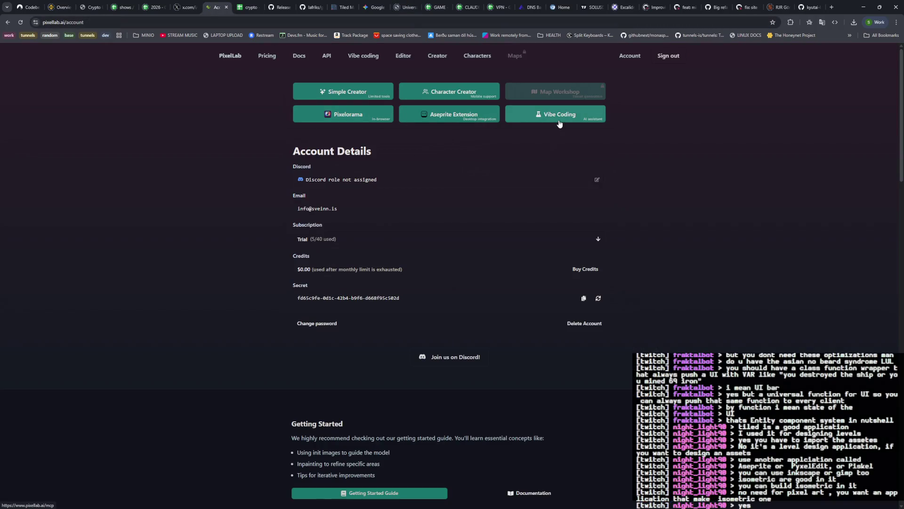
Launch the in-browser Pixelorama editor, move its welcome splash aside, and start a new image.
{"action": "left_click", "coordinate": [367, 119]}
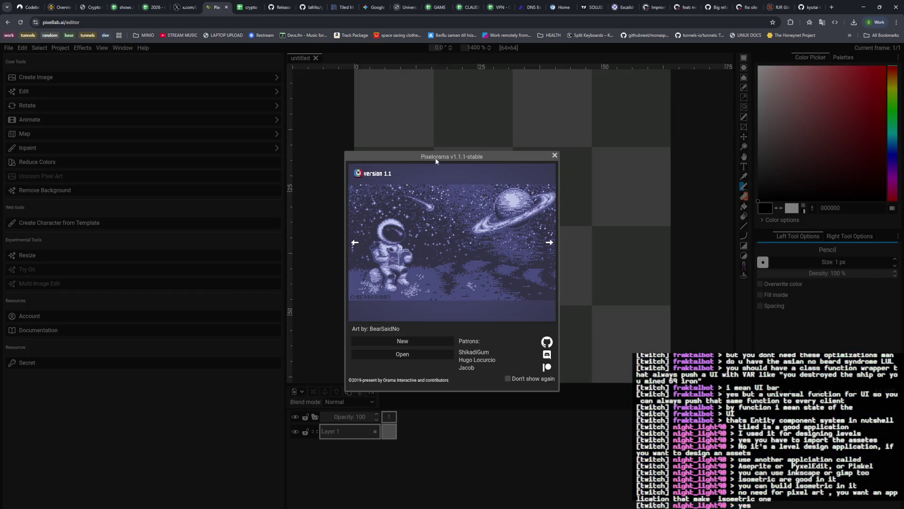
{"action": "mouse_move", "coordinate": [435, 157]}
{"action": "left_mouse_down"}
{"action": "mouse_move", "coordinate": [312, 191]}
{"action": "mouse_move", "coordinate": [294, 206]}
{"action": "mouse_move", "coordinate": [348, 137]}
{"action": "left_mouse_up"}
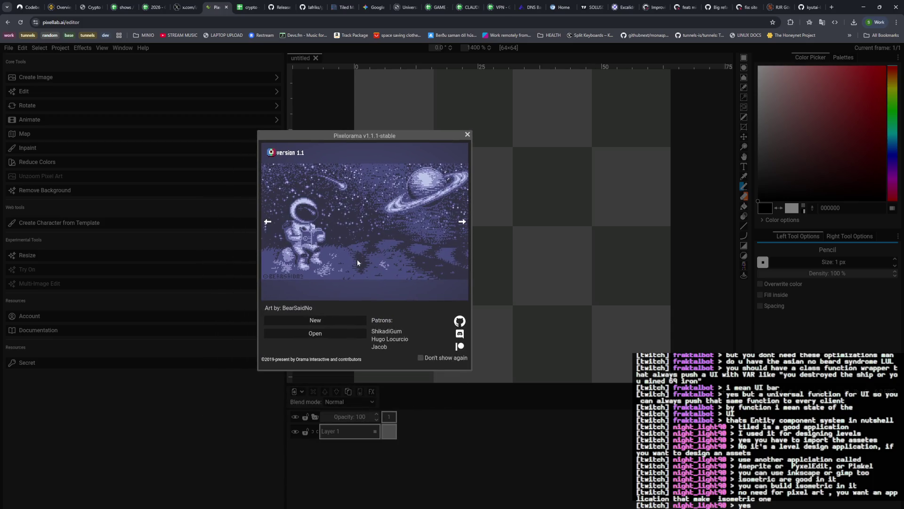
{"action": "left_click", "coordinate": [315, 320]}
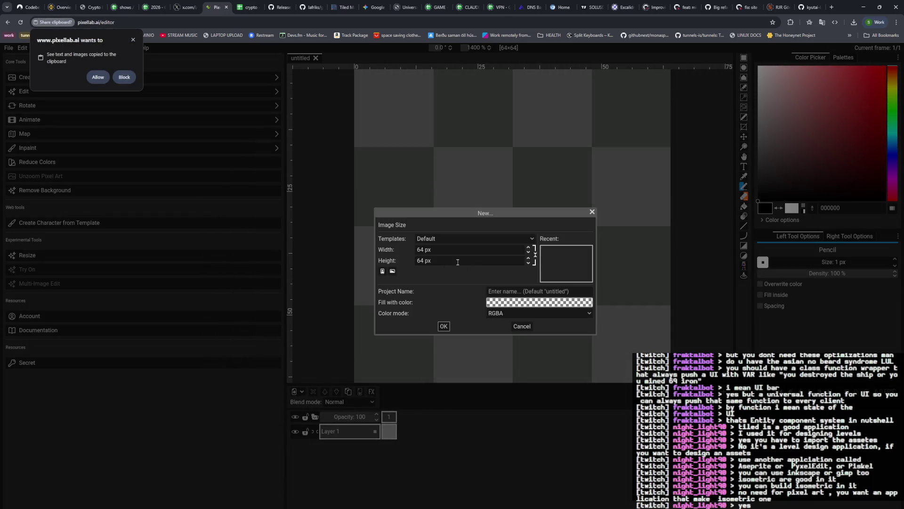
Create a new 124×124 px Pixelorama canvas and give the project a name.
{"action": "left_click", "coordinate": [424, 250]}
{"action": "type", "text": "124"}
{"action": "key", "text": "Tab"}
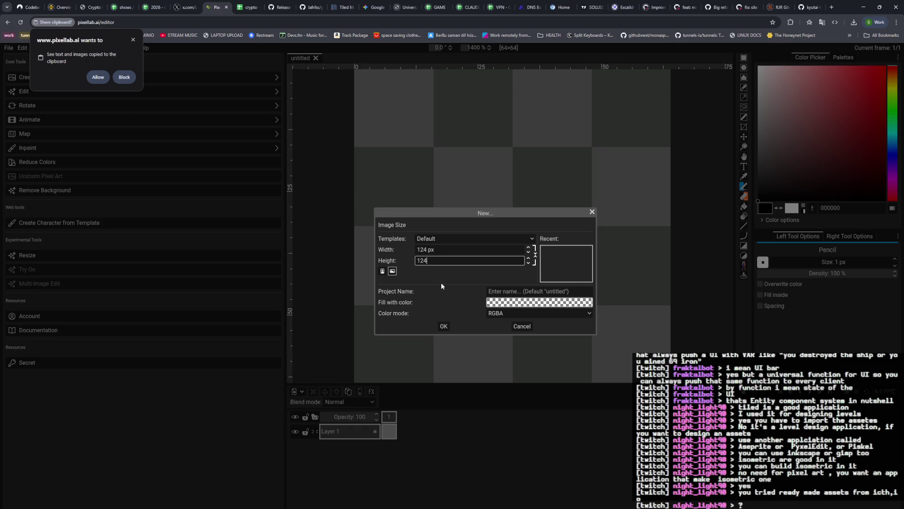
{"action": "key", "text": "Return"}
{"action": "left_click", "coordinate": [505, 293]}
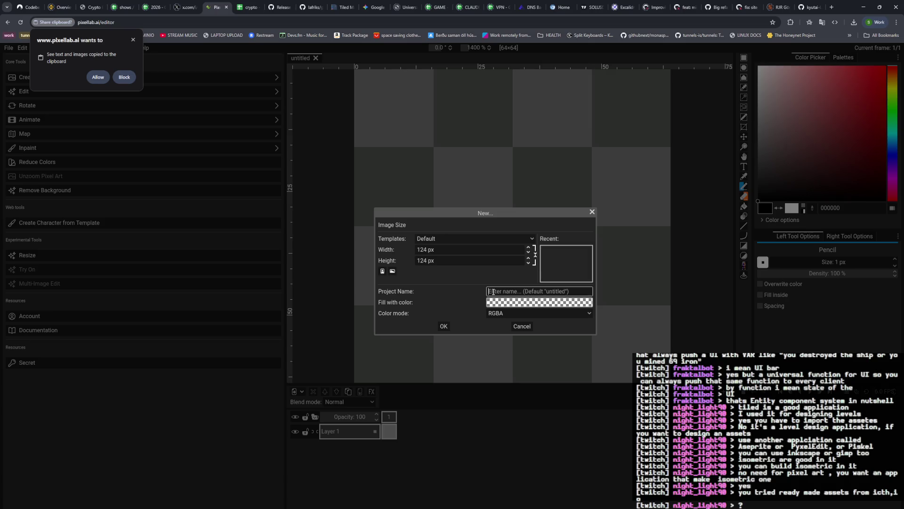
{"action": "type", "text": "dip"}
{"action": "left_click", "coordinate": [443, 324]}
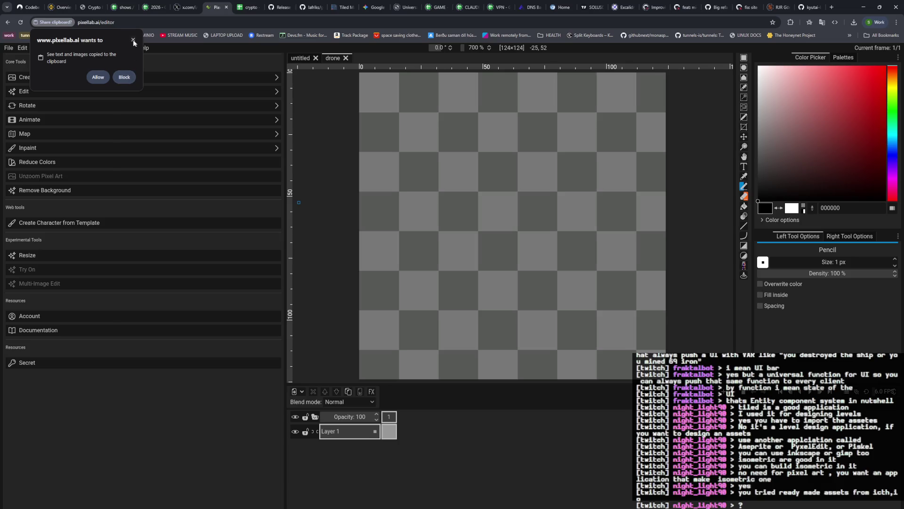
Block clipboard access, draw and undo a test stroke, then start a character from a template.
{"action": "left_click", "coordinate": [114, 81]}
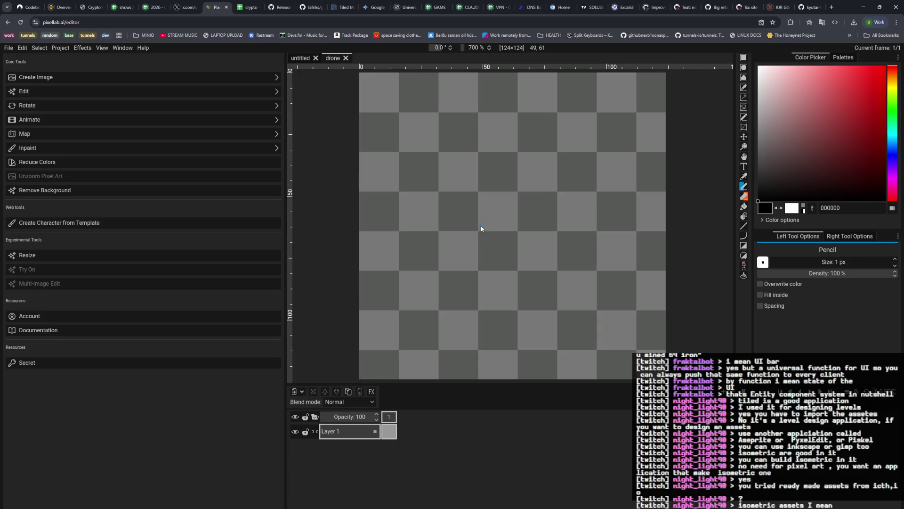
{"action": "left_click", "coordinate": [464, 185]}
{"action": "mouse_move", "coordinate": [489, 156]}
{"action": "left_mouse_down"}
{"action": "mouse_move", "coordinate": [447, 193]}
{"action": "mouse_move", "coordinate": [527, 180]}
{"action": "left_mouse_up"}
{"action": "key", "text": "ctrl+z"}
{"action": "key", "text": "ctrl+z"}
{"action": "left_click", "coordinate": [117, 223]}
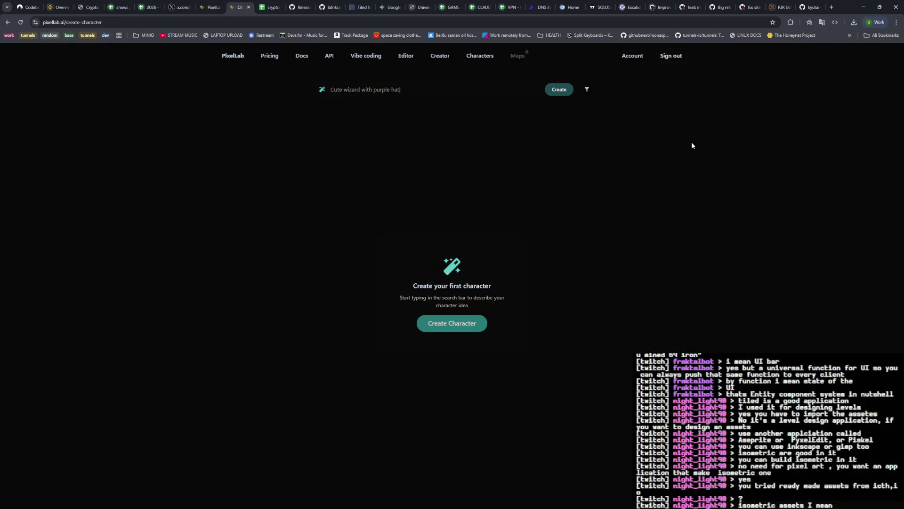
Begin a new character and close the Pixelorama editor tab.
{"action": "left_click", "coordinate": [467, 325]}
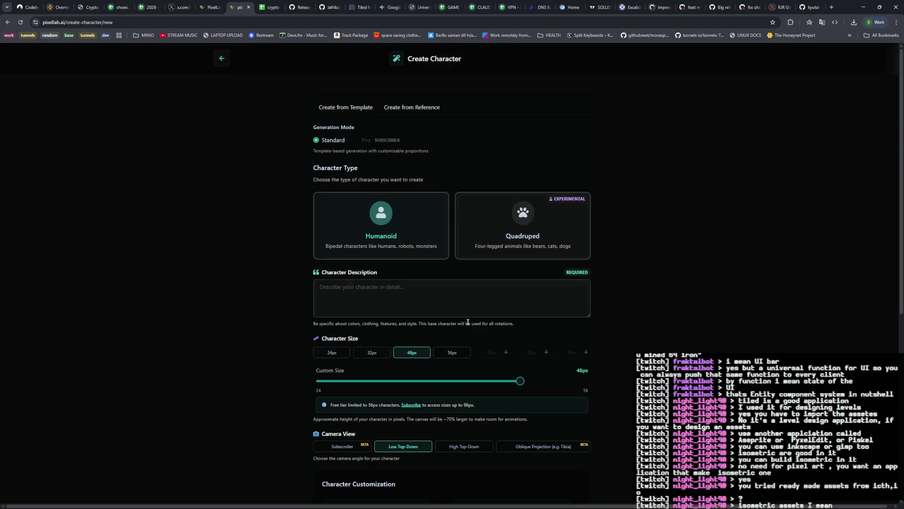
{"action": "left_click", "coordinate": [210, 7]}
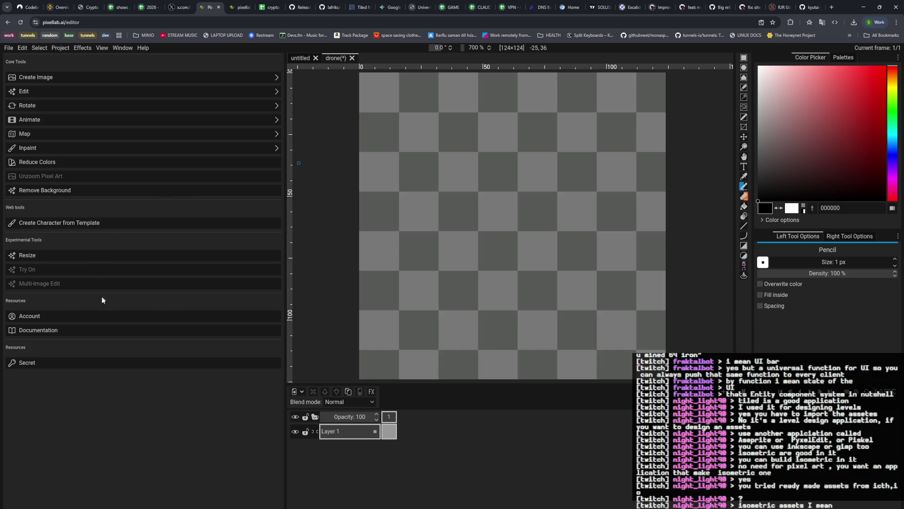
{"action": "left_click", "coordinate": [218, 7]}
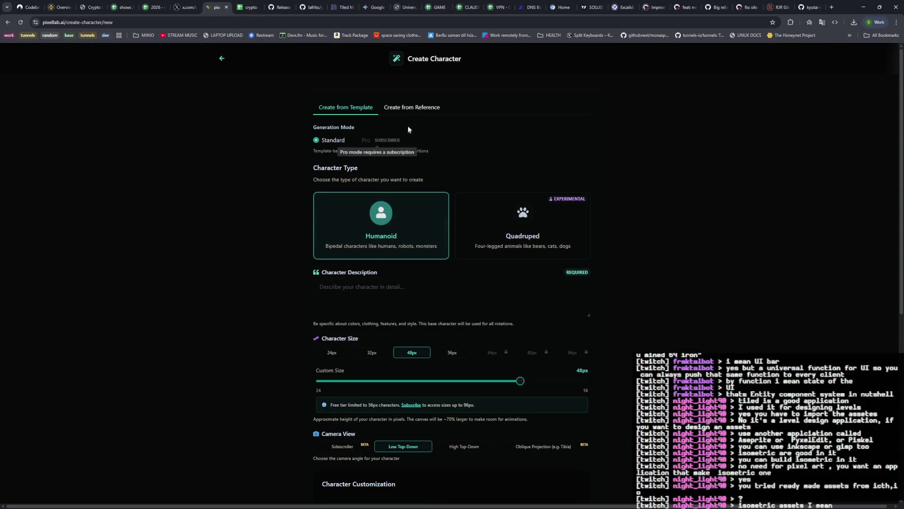
Compare the reference and template character options, then return to the account page and open Simple Creator.
{"action": "left_click", "coordinate": [414, 107]}
{"action": "left_click", "coordinate": [346, 107]}
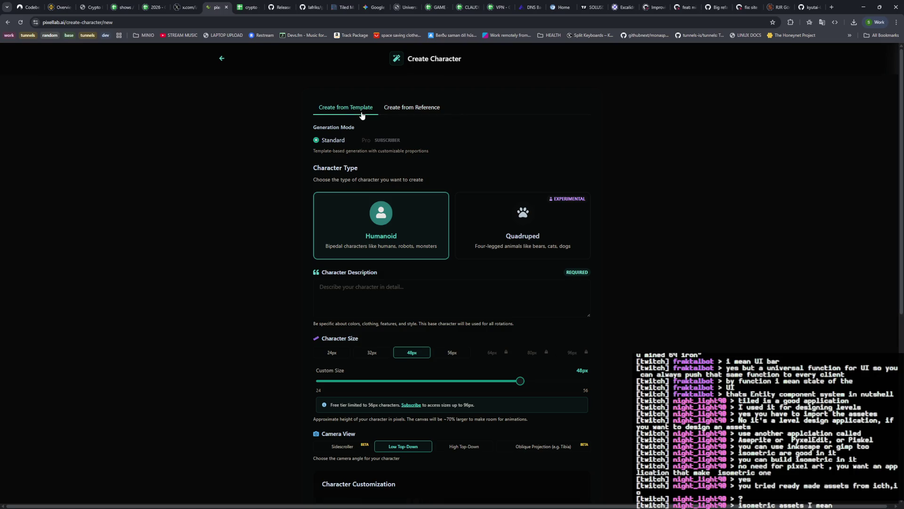
{"action": "scroll", "coordinate": [374, 210], "scroll_direction": "down", "scroll_amount": 5}
{"action": "scroll", "coordinate": [374, 211], "scroll_direction": "down", "scroll_amount": 2}
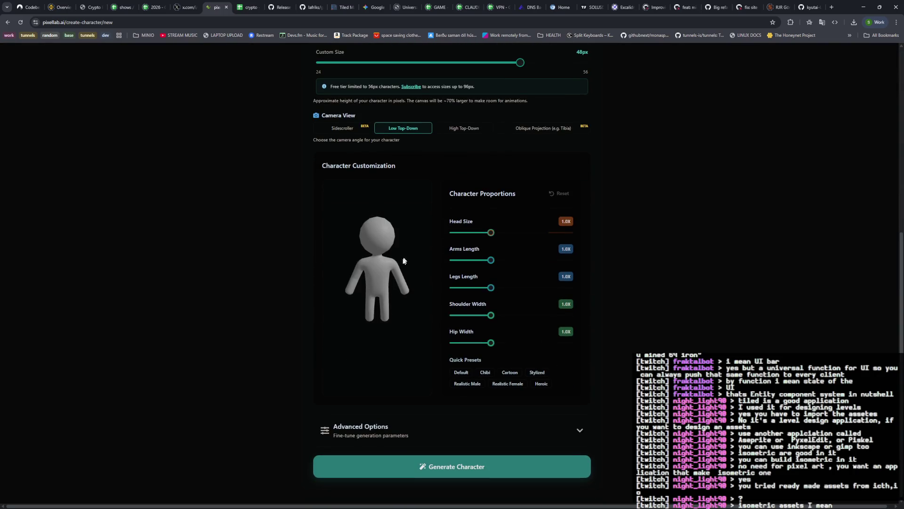
{"action": "left_click", "coordinate": [7, 24]}
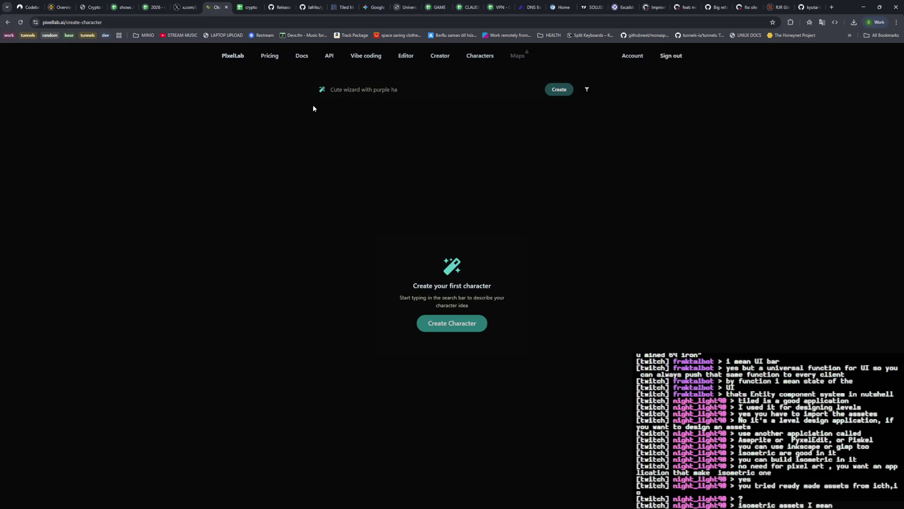
{"action": "left_click", "coordinate": [637, 56]}
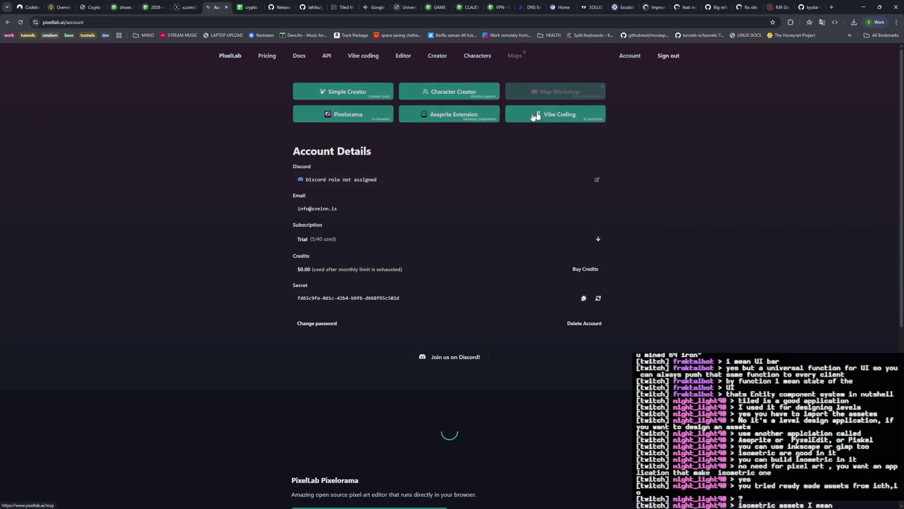
{"action": "left_click", "coordinate": [358, 98]}
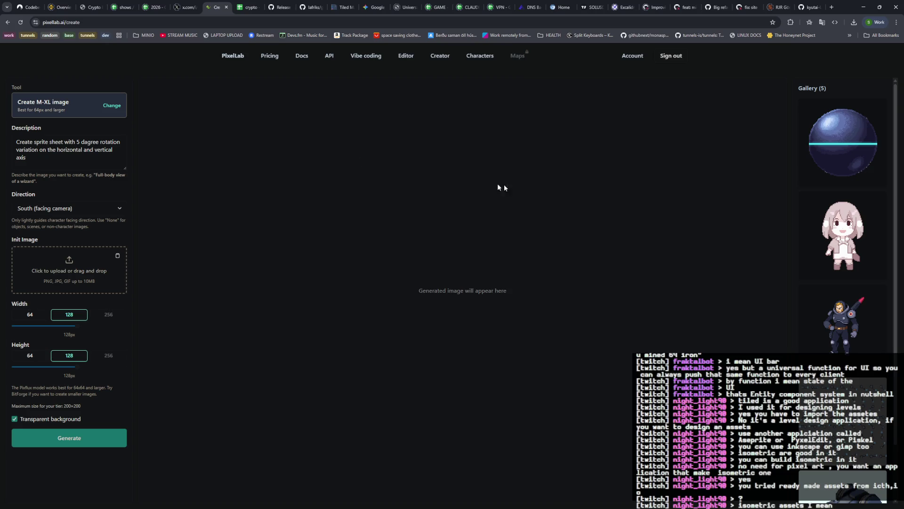
Download the sphere image upscaled, generate a new pixel-art figure, and go to Characters.
{"action": "mouse_move", "coordinate": [521, 262]}
{"action": "left_mouse_down"}
{"action": "mouse_move", "coordinate": [450, 269]}
{"action": "mouse_move", "coordinate": [467, 273]}
{"action": "left_mouse_up"}
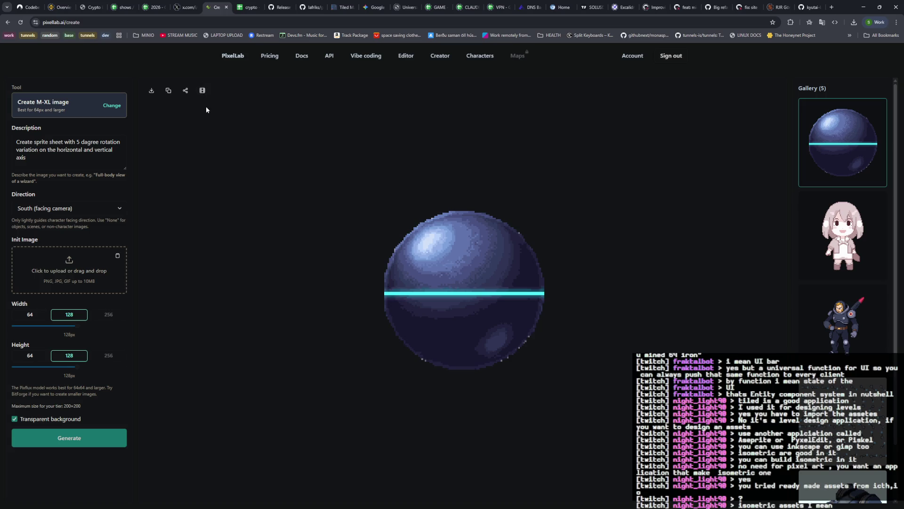
{"action": "left_click", "coordinate": [186, 90]}
{"action": "left_click", "coordinate": [105, 440]}
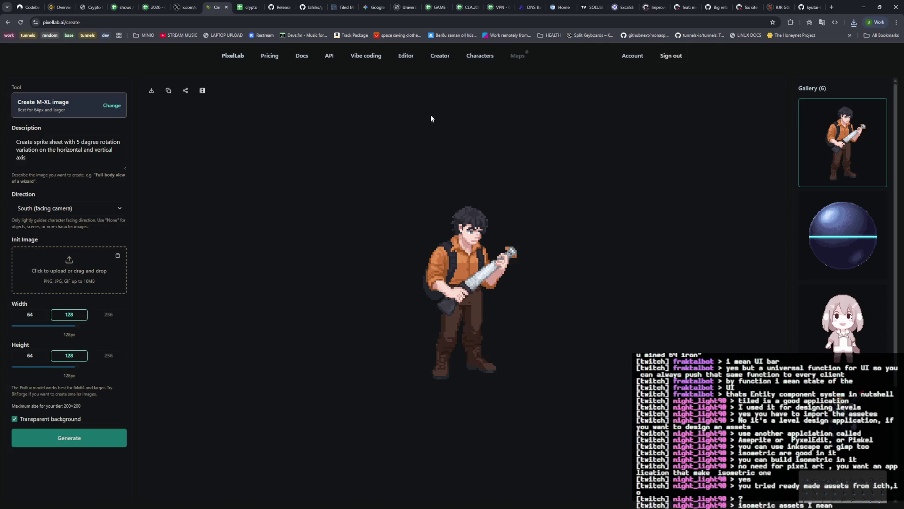
{"action": "left_click", "coordinate": [478, 57]}
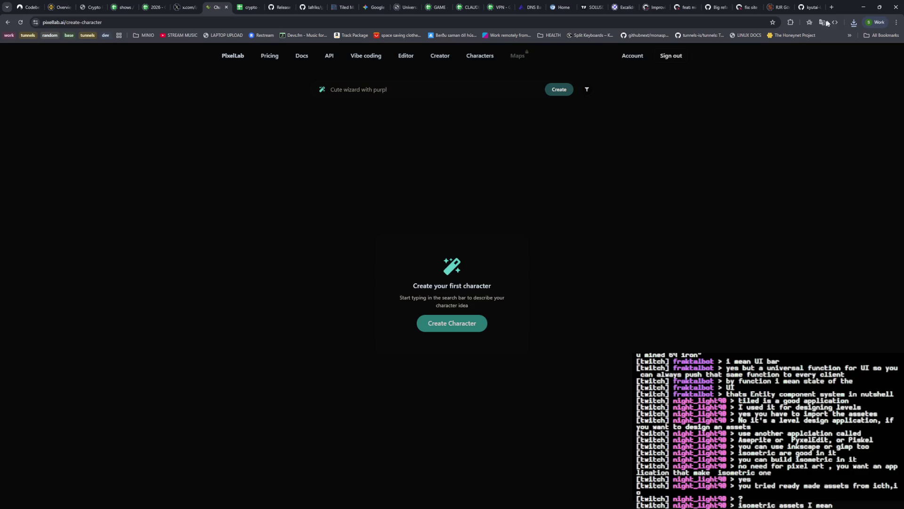
Ask Grok on x.com for an online tool that turns a small PNG into a sprite sheet.
{"action": "left_click", "coordinate": [831, 7]}
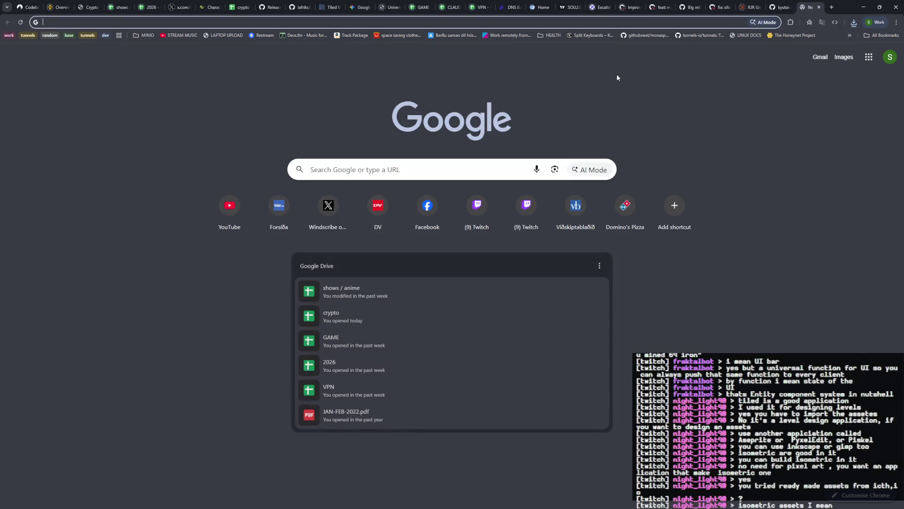
{"action": "type", "text": "x.com"}
{"action": "key", "text": "Return"}
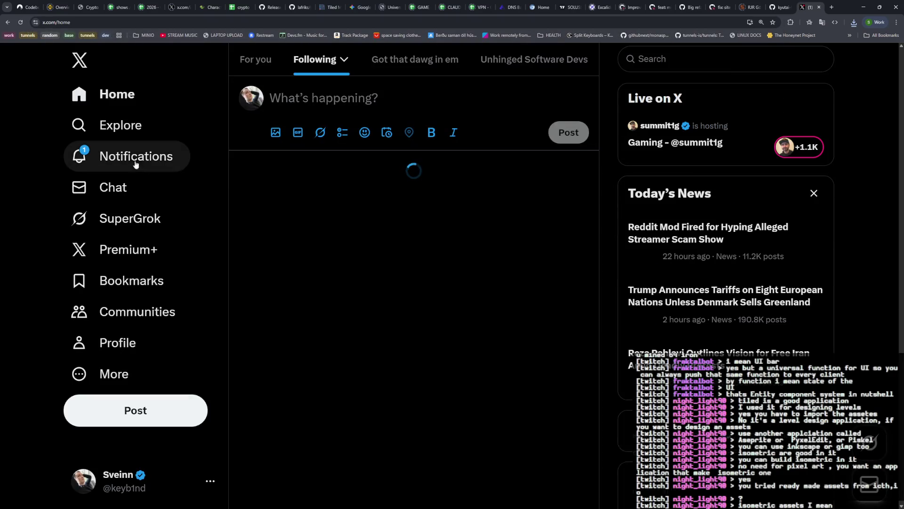
{"action": "left_click", "coordinate": [131, 218]}
{"action": "type", "text": "I want you to find"}
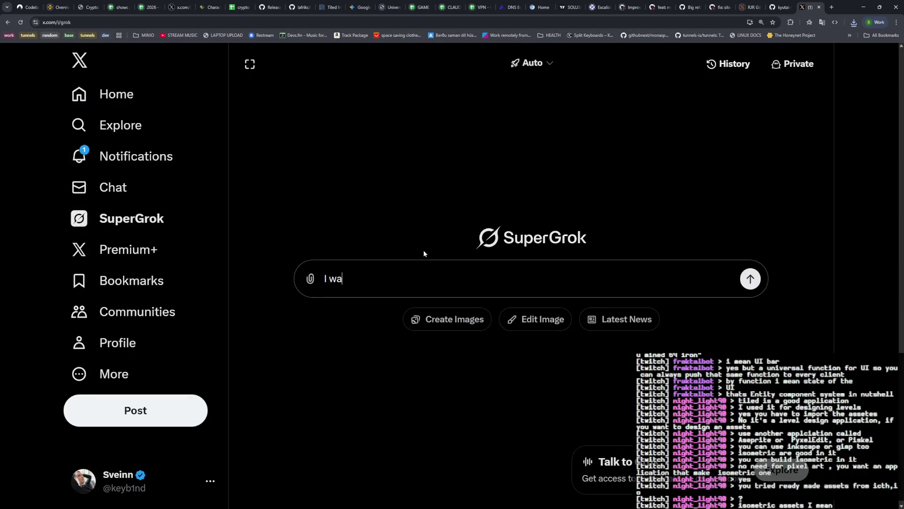
{"action": "type", "text": " me an online tool th"}
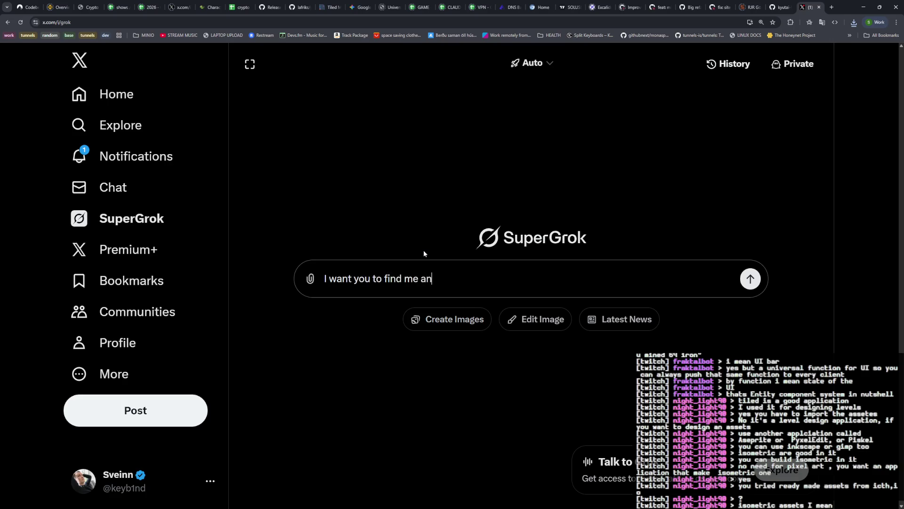
{"action": "type", "text": "at can create a"}
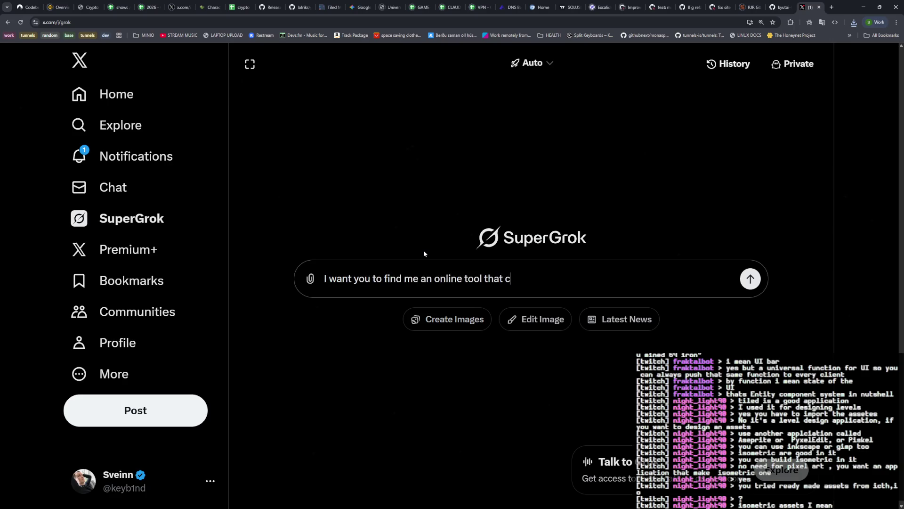
{"action": "type", "text": " small png "}
{"action": "type", "text": "asset into a sprit"}
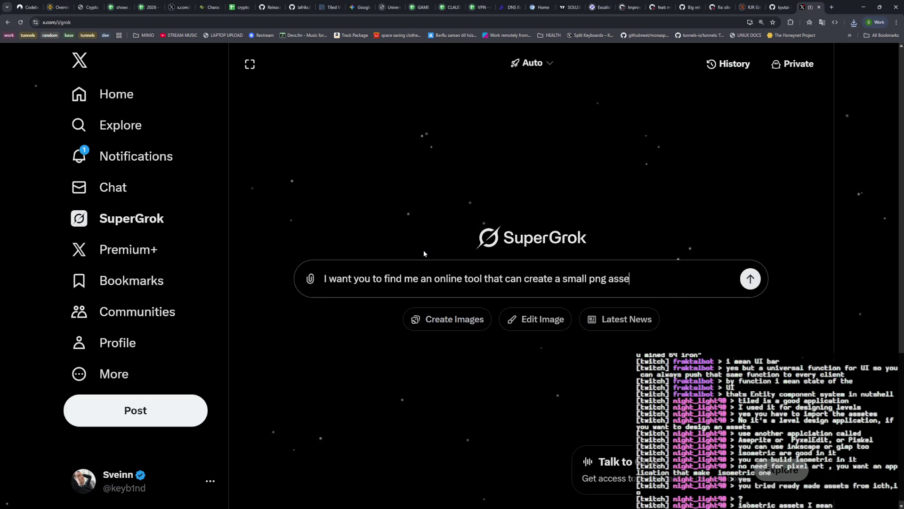
{"action": "type", "text": "e sheet with"}
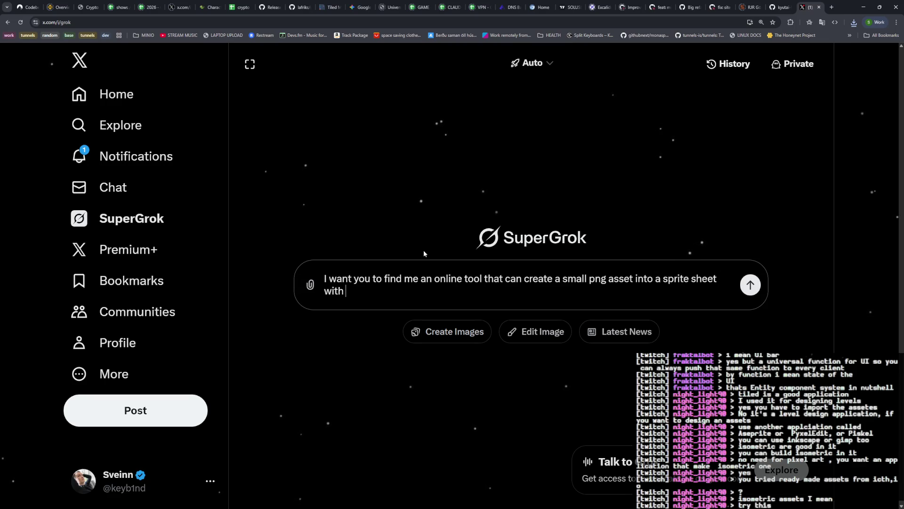
{"action": "type", "text": " rotation angles and animati"}
{"action": "type", "text": "ons"}
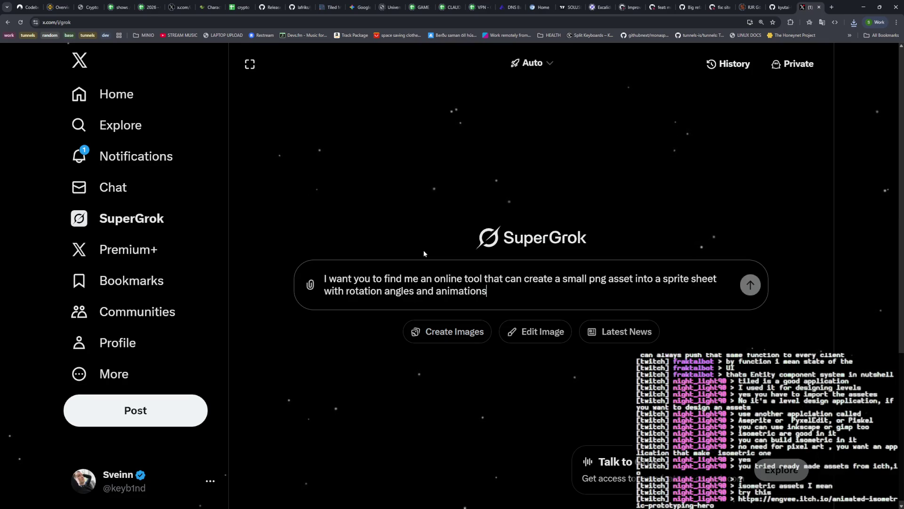
{"action": "key", "text": "Return"}
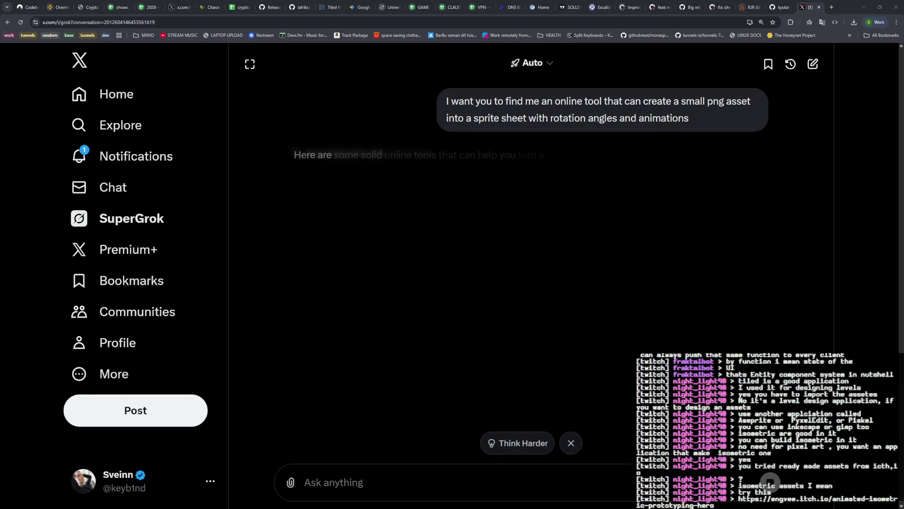
{"action": "left_click_drag", "start_coordinate": [749, 264], "coordinate": [402, 117]}
{"action": "double_click", "coordinate": [403, 116]}
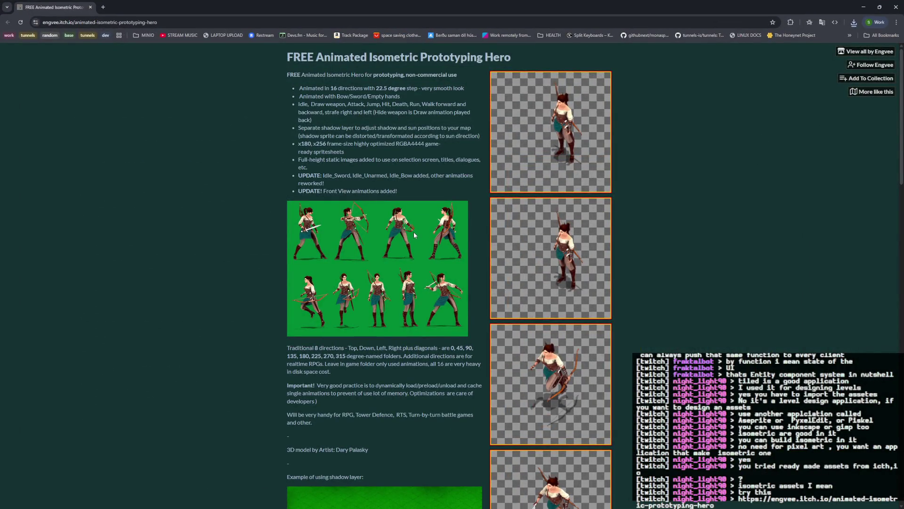
Scroll through the Animated Isometric Prototyping Hero page's previews and downloads.
{"action": "scroll", "coordinate": [405, 204], "scroll_direction": "down", "scroll_amount": 6}
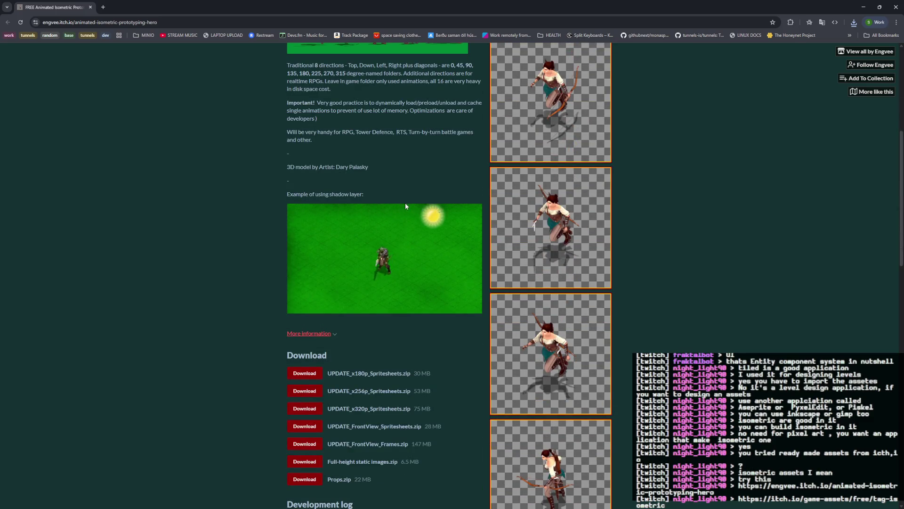
{"action": "scroll", "coordinate": [405, 202], "scroll_direction": "down", "scroll_amount": 5}
{"action": "scroll", "coordinate": [405, 201], "scroll_direction": "down", "scroll_amount": 4}
{"action": "scroll", "coordinate": [405, 201], "scroll_direction": "down", "scroll_amount": 6}
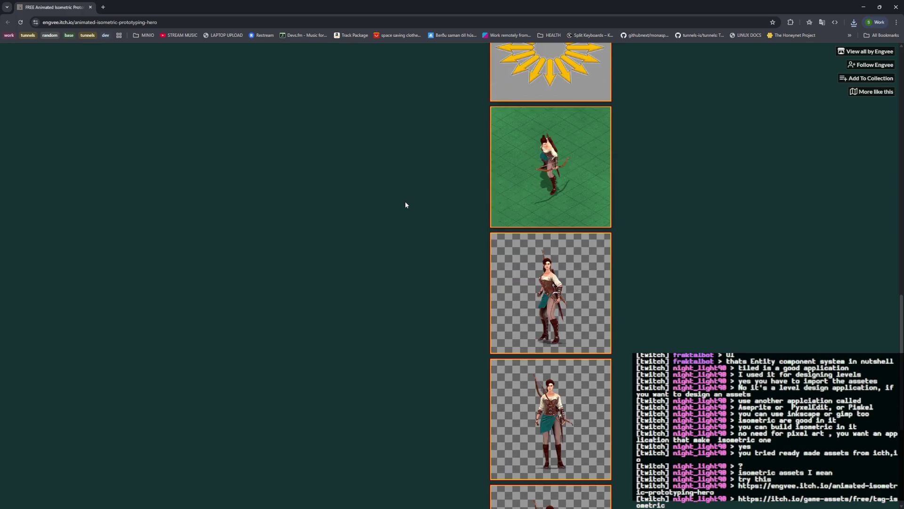
{"action": "scroll", "coordinate": [405, 206], "scroll_direction": "up", "scroll_amount": 14}
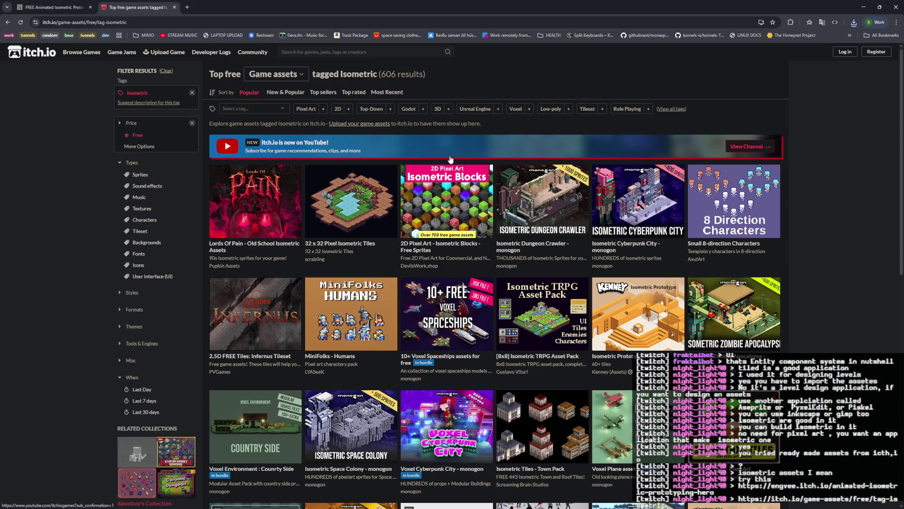
Open the 10+ Voxel Spaceships and Isometric Space Colony packs in background tabs, then browse further.
{"action": "scroll", "coordinate": [450, 159], "scroll_direction": "down", "scroll_amount": 2}
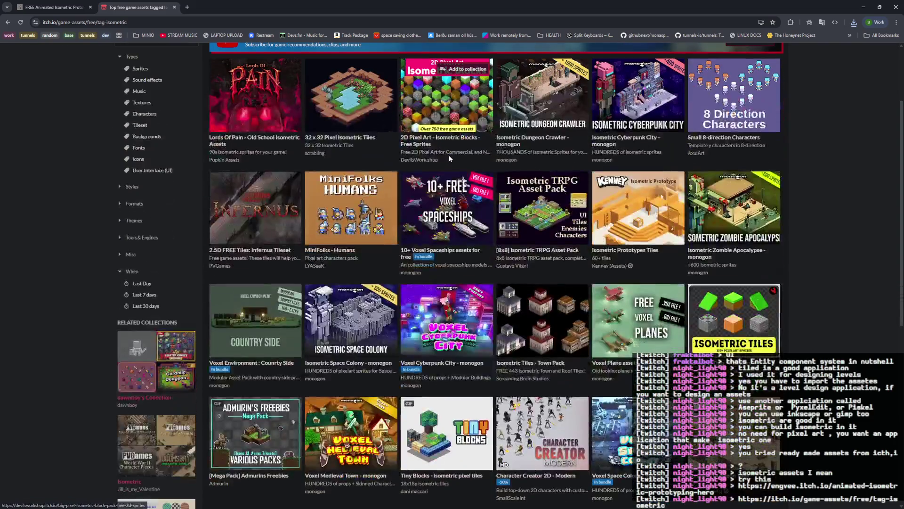
{"action": "middle_click", "coordinate": [454, 210]}
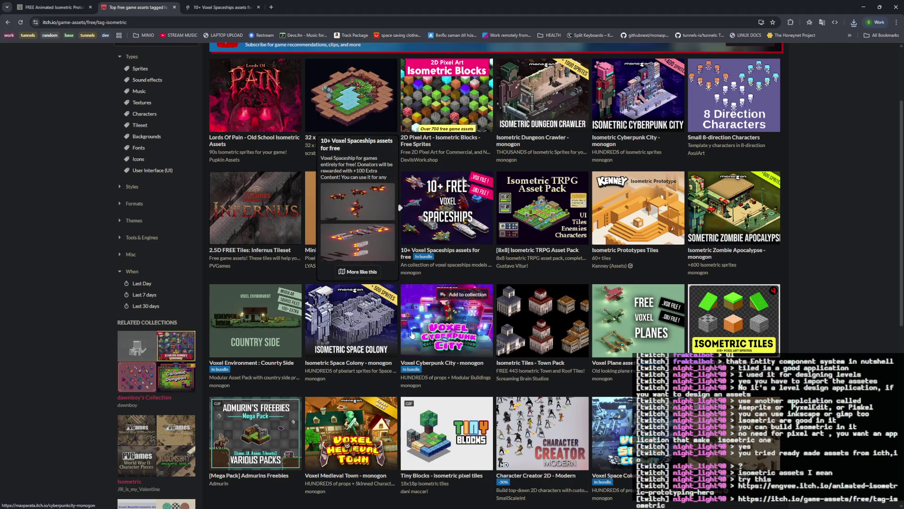
{"action": "middle_click", "coordinate": [358, 321]}
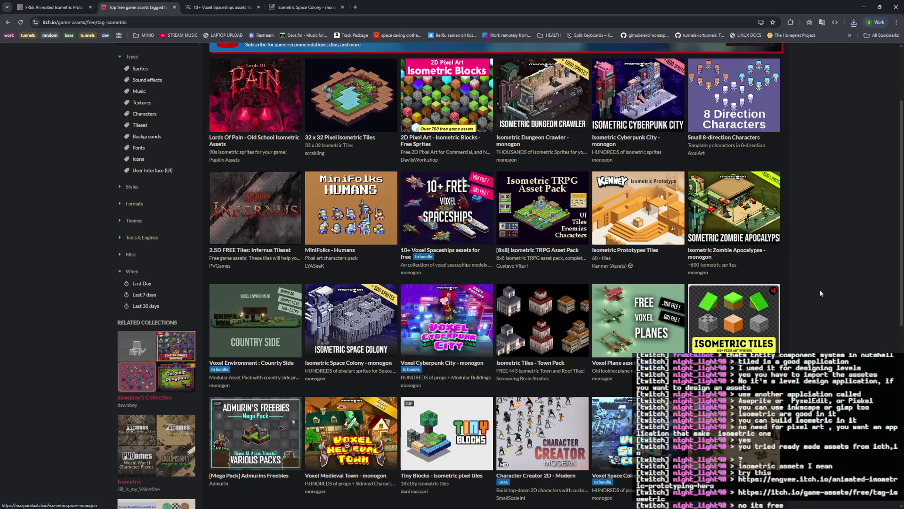
{"action": "scroll", "coordinate": [820, 291], "scroll_direction": "down", "scroll_amount": 4}
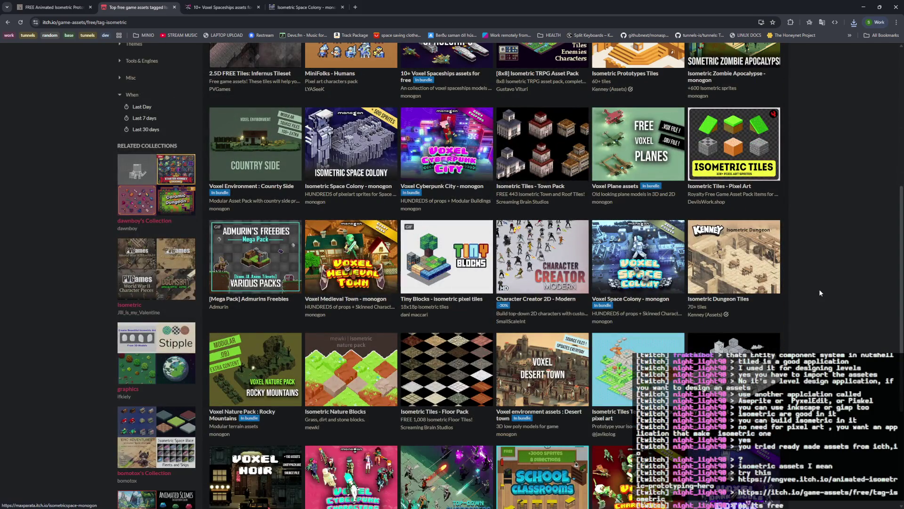
{"action": "scroll", "coordinate": [820, 292], "scroll_direction": "down", "scroll_amount": 3}
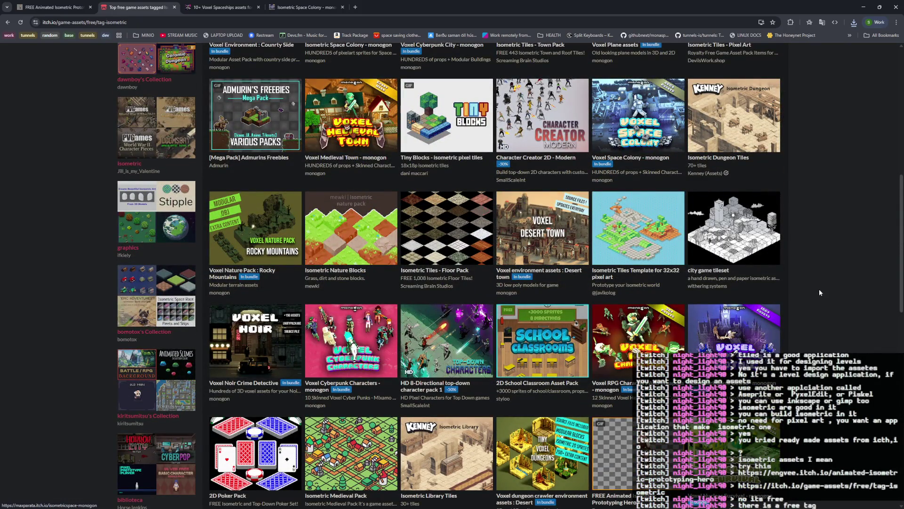
{"action": "scroll", "coordinate": [819, 292], "scroll_direction": "down", "scroll_amount": 2}
{"action": "scroll", "coordinate": [818, 288], "scroll_direction": "down", "scroll_amount": 4}
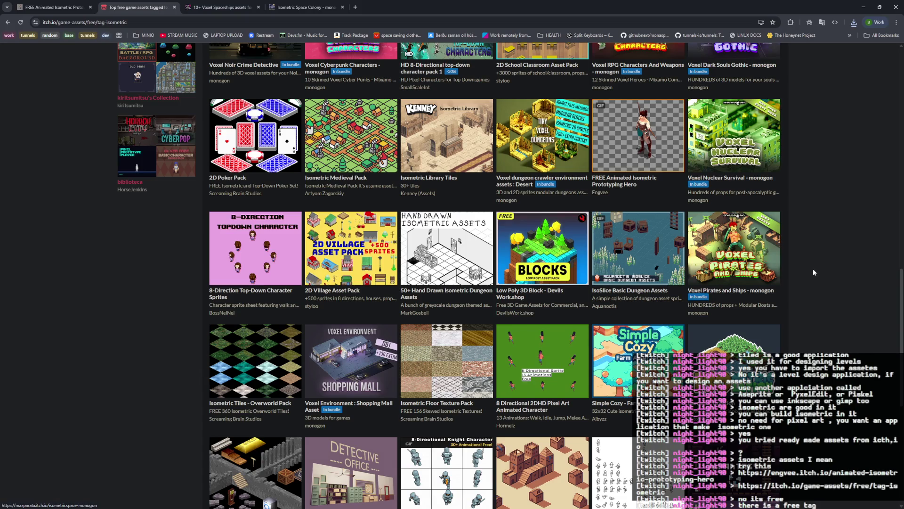
{"action": "scroll", "coordinate": [808, 273], "scroll_direction": "down", "scroll_amount": 4}
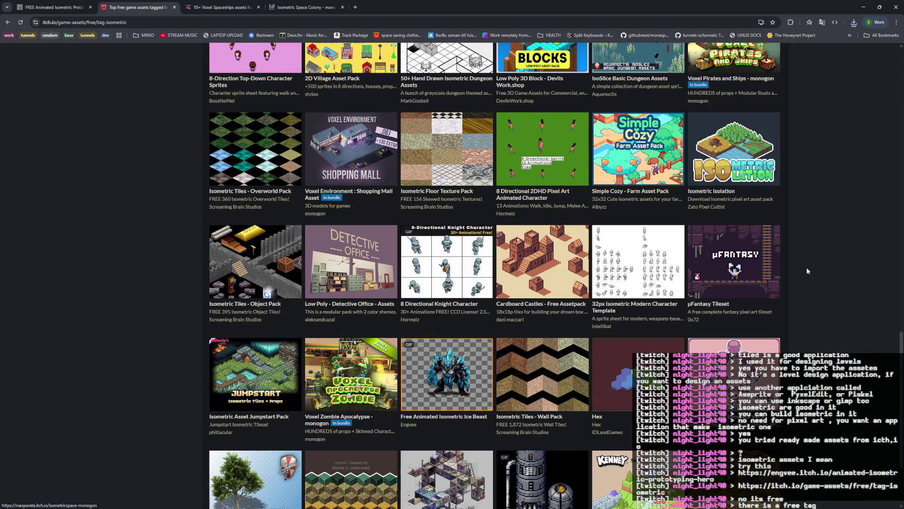
{"action": "scroll", "coordinate": [806, 267], "scroll_direction": "down", "scroll_amount": 3}
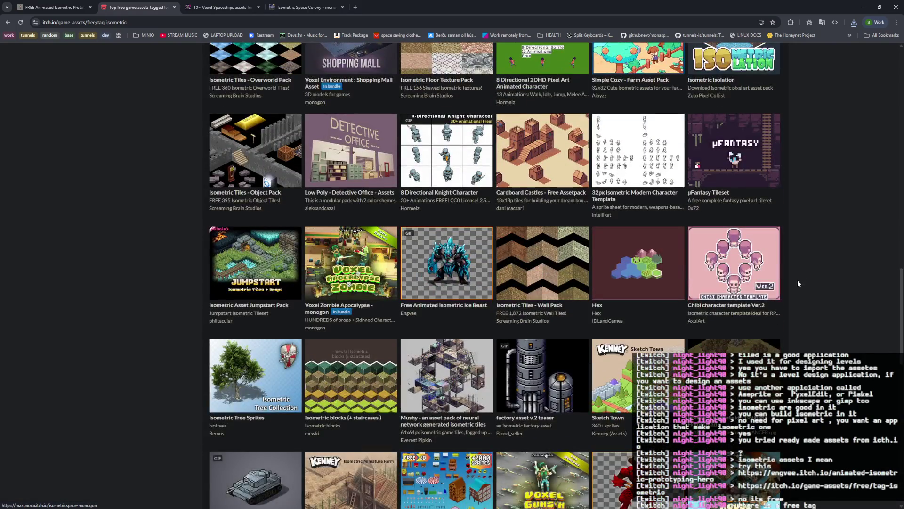
{"action": "scroll", "coordinate": [798, 278], "scroll_direction": "down", "scroll_amount": 3}
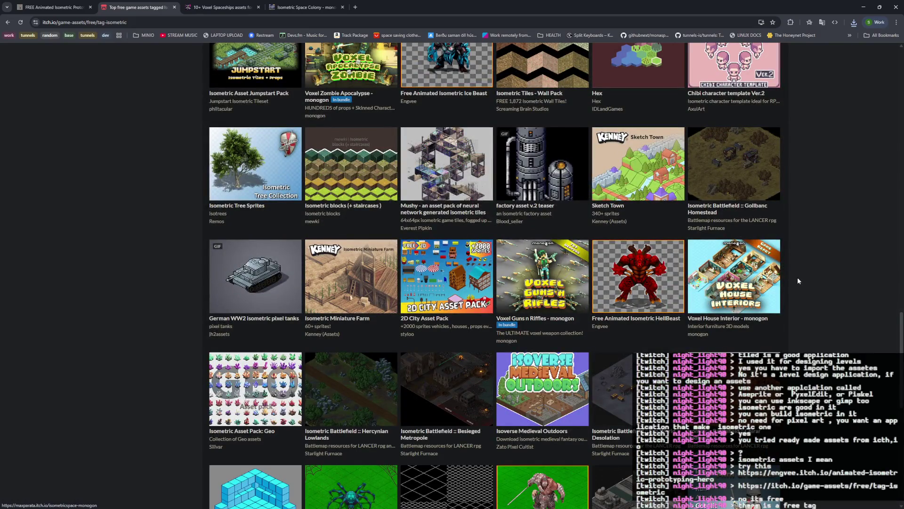
{"action": "scroll", "coordinate": [798, 281], "scroll_direction": "down", "scroll_amount": 4}
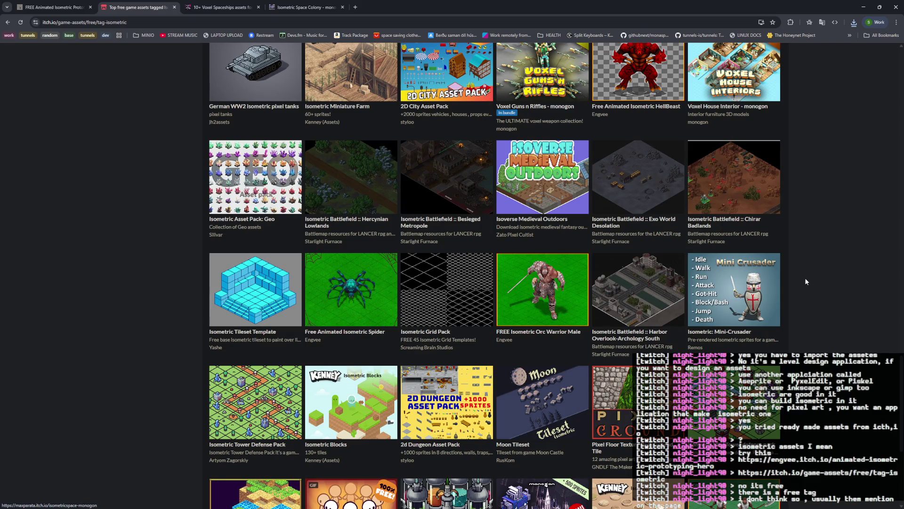
{"action": "scroll", "coordinate": [806, 281], "scroll_direction": "down", "scroll_amount": 3}
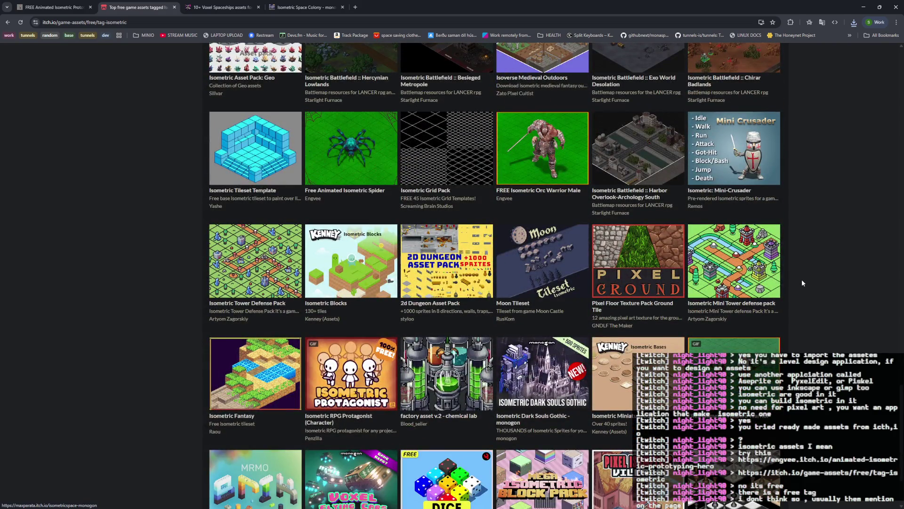
{"action": "mouse_move", "coordinate": [460, 383]}
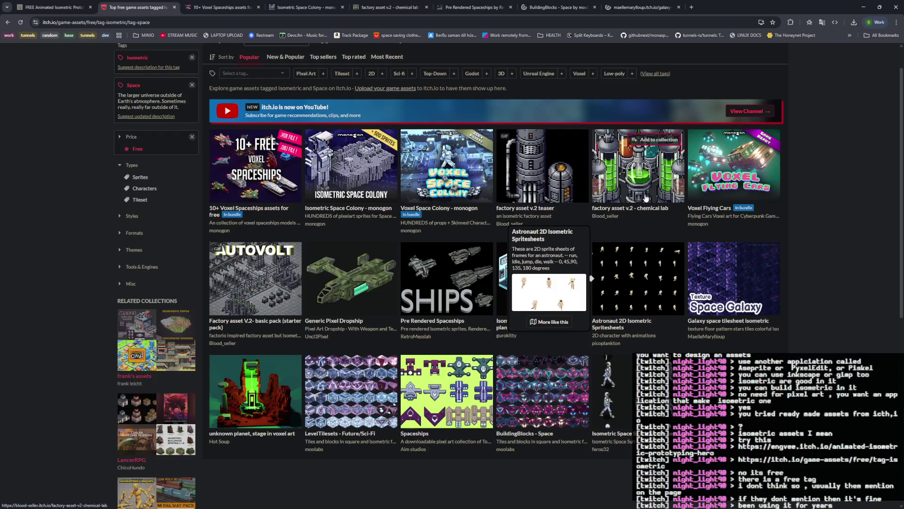
Browse the 10+ Voxel Spaceships ship collection, then move on to the Isometric Space Colony tab.
{"action": "left_click", "coordinate": [249, 3]}
{"action": "scroll", "coordinate": [524, 218], "scroll_direction": "down", "scroll_amount": 10}
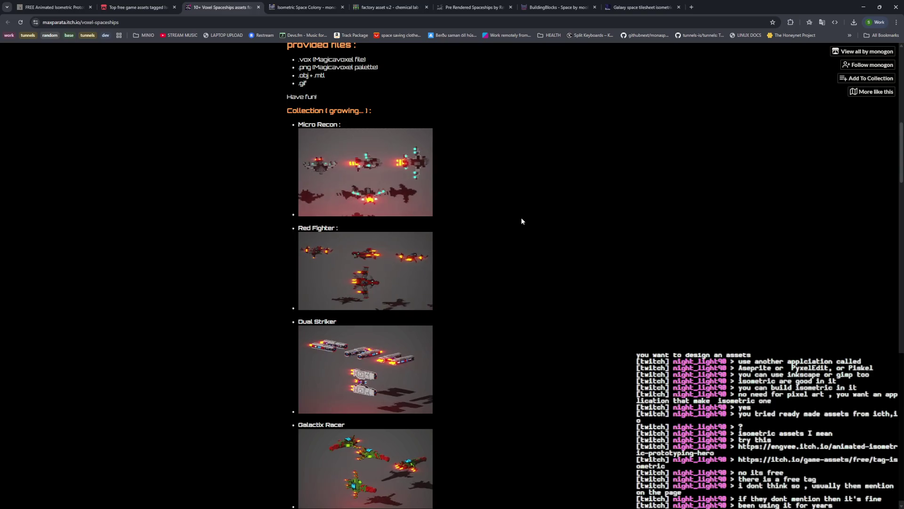
{"action": "scroll", "coordinate": [521, 221], "scroll_direction": "down", "scroll_amount": 3}
{"action": "scroll", "coordinate": [521, 220], "scroll_direction": "down", "scroll_amount": 1}
{"action": "scroll", "coordinate": [521, 221], "scroll_direction": "down", "scroll_amount": 6}
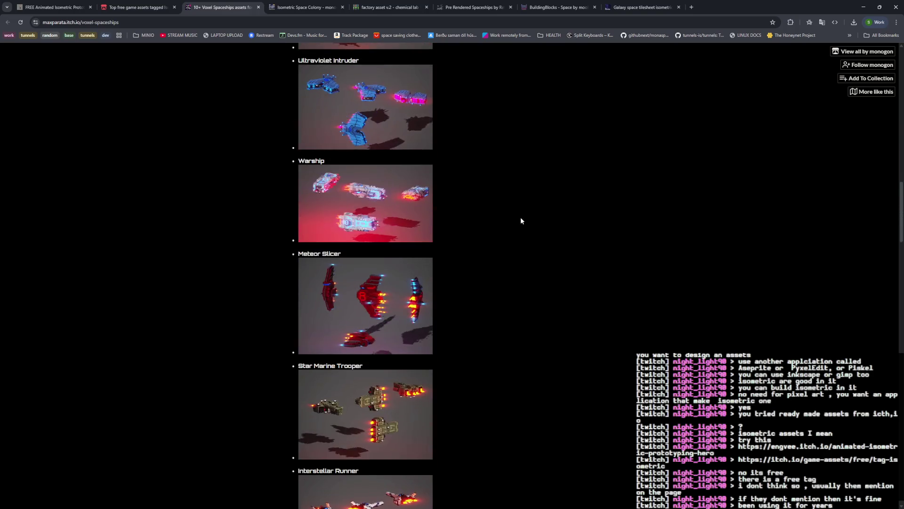
{"action": "scroll", "coordinate": [521, 220], "scroll_direction": "down", "scroll_amount": 6}
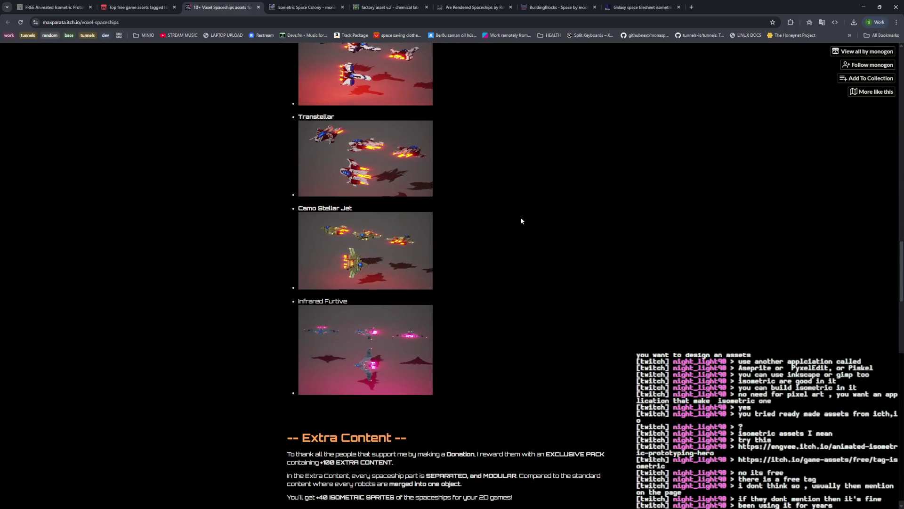
{"action": "scroll", "coordinate": [521, 220], "scroll_direction": "down", "scroll_amount": 7}
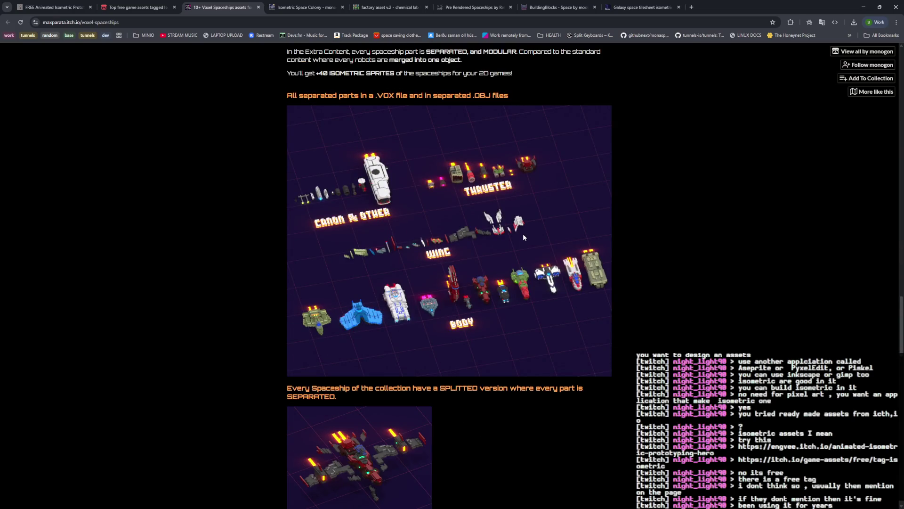
{"action": "scroll", "coordinate": [522, 236], "scroll_direction": "down", "scroll_amount": 5}
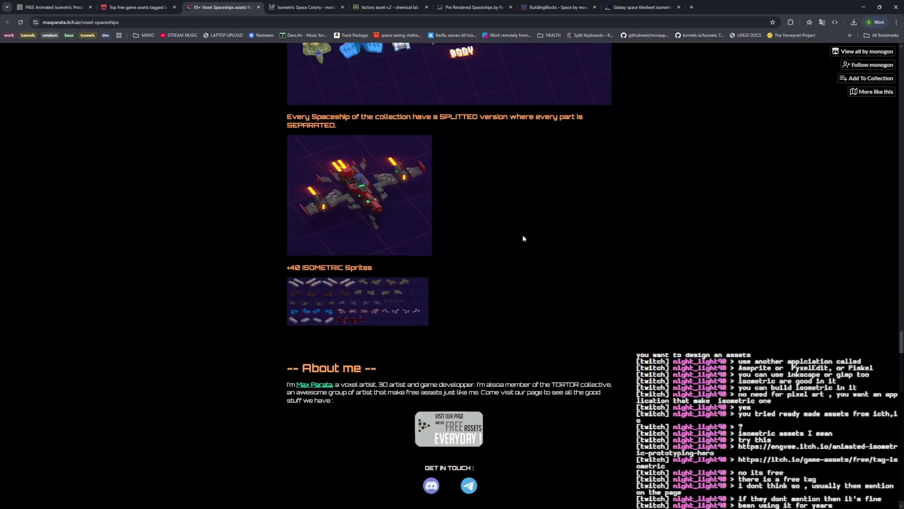
{"action": "scroll", "coordinate": [523, 238], "scroll_direction": "up", "scroll_amount": 3}
{"action": "key", "text": "ctrl+Tab"}
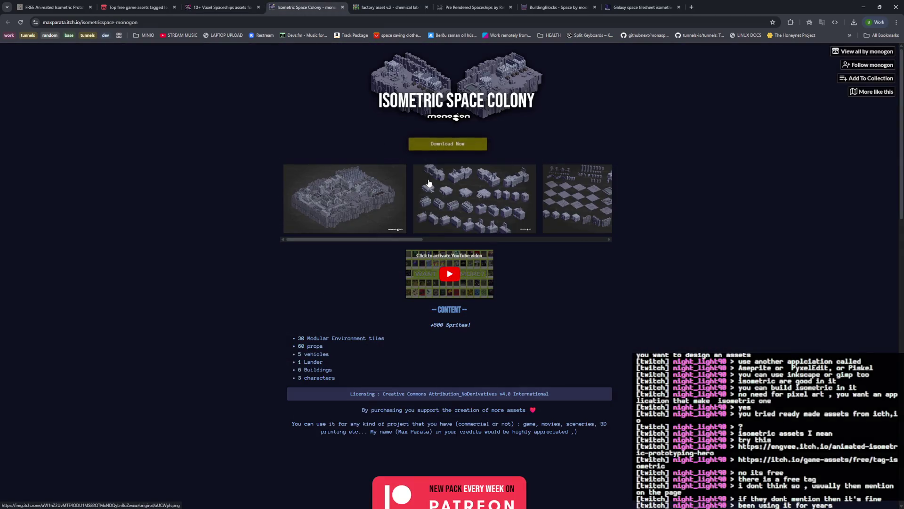
View the Isometric Space Colony screenshots enlarged, including the modular buildings and FREE SAMPLE images.
{"action": "left_click", "coordinate": [438, 221]}
{"action": "left_click", "coordinate": [442, 223]}
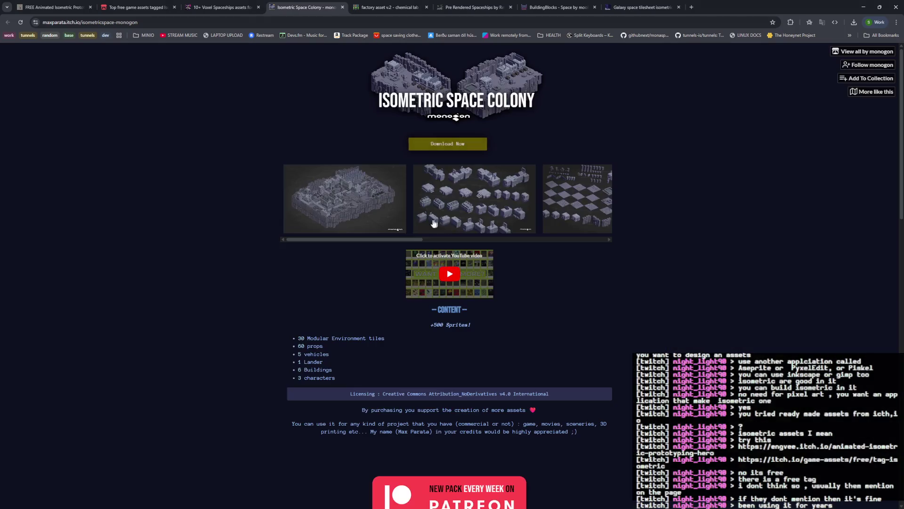
{"action": "scroll", "coordinate": [400, 209], "scroll_direction": "right", "scroll_amount": 3}
{"action": "left_click", "coordinate": [401, 208]}
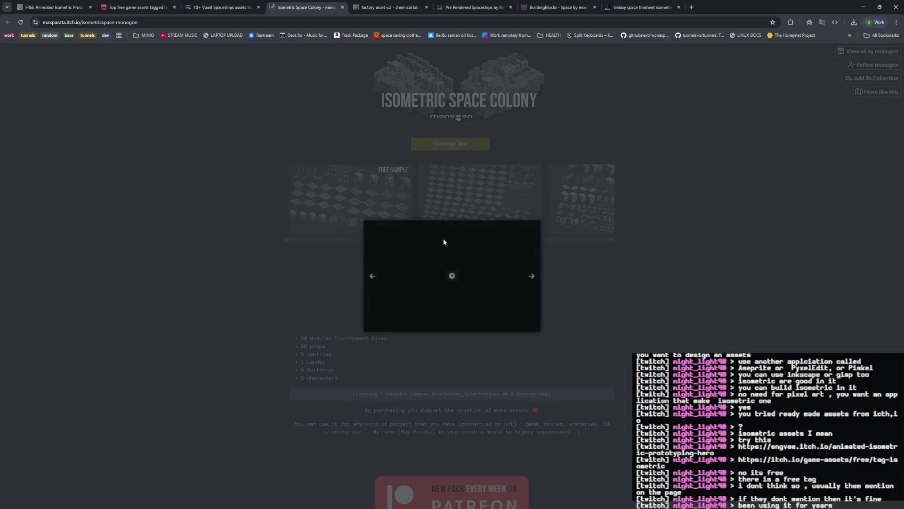
{"action": "left_click", "coordinate": [443, 242]}
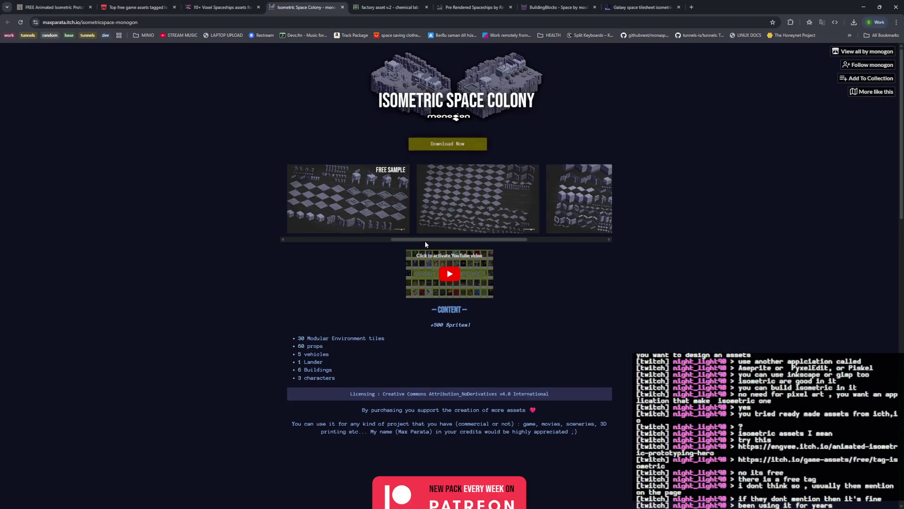
{"action": "scroll", "coordinate": [476, 242], "scroll_direction": "right", "scroll_amount": 5}
{"action": "left_click", "coordinate": [444, 210]}
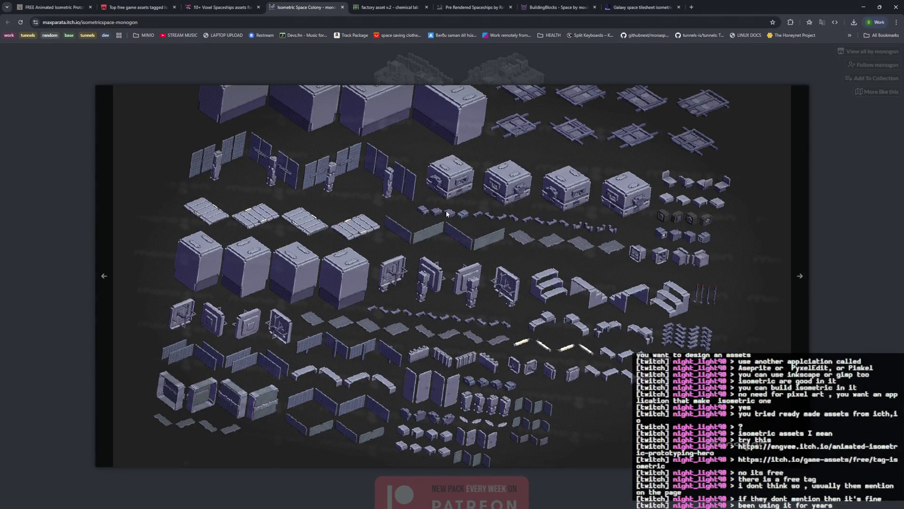
{"action": "left_click", "coordinate": [450, 218]}
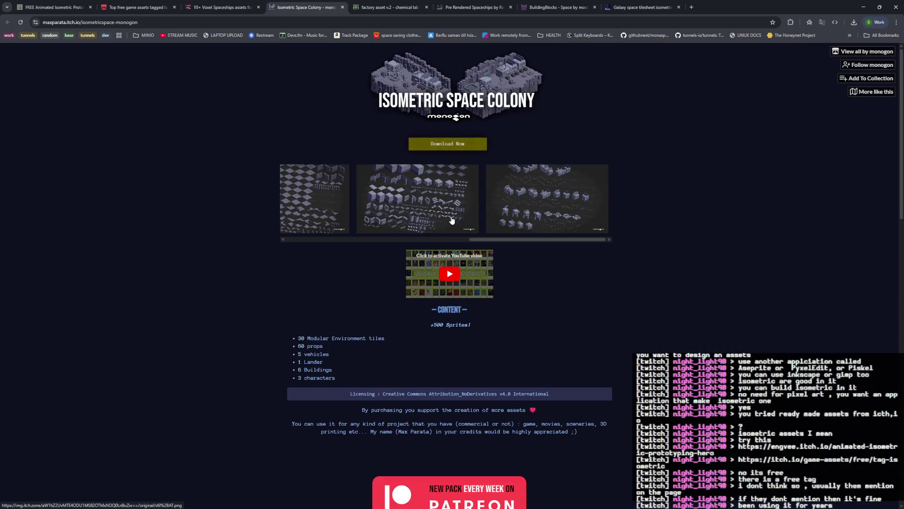
Play the pack's promo video full screen, skip ahead through it, then exit full screen.
{"action": "left_click", "coordinate": [453, 271]}
{"action": "left_click", "coordinate": [512, 325]}
{"action": "left_click", "coordinate": [526, 343]}
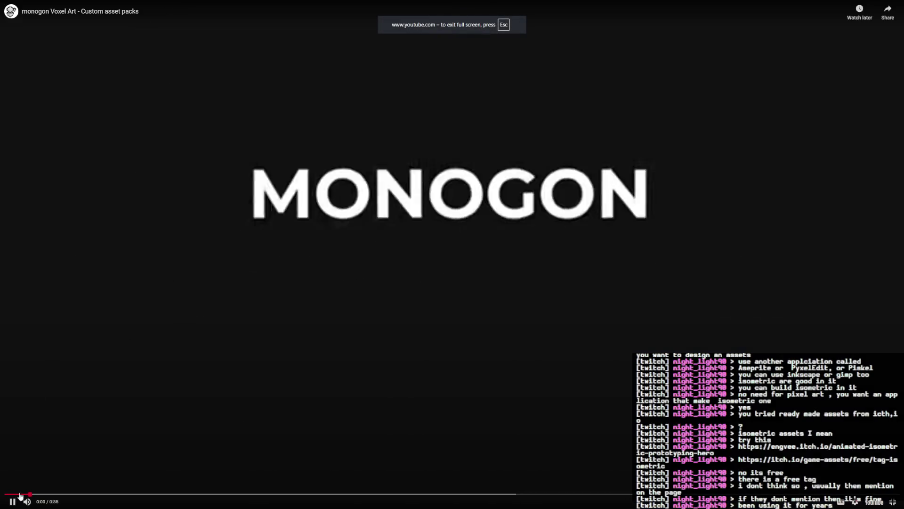
{"action": "left_click", "coordinate": [105, 495]}
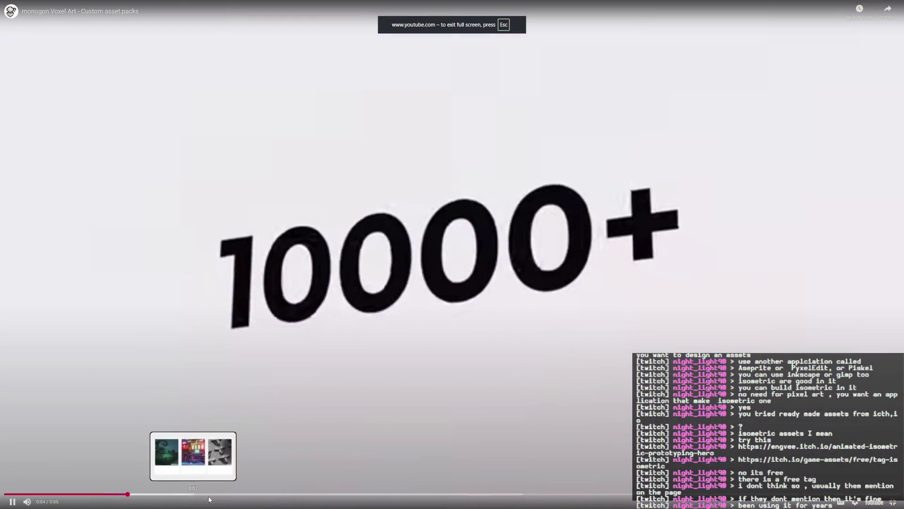
{"action": "left_click", "coordinate": [349, 495]}
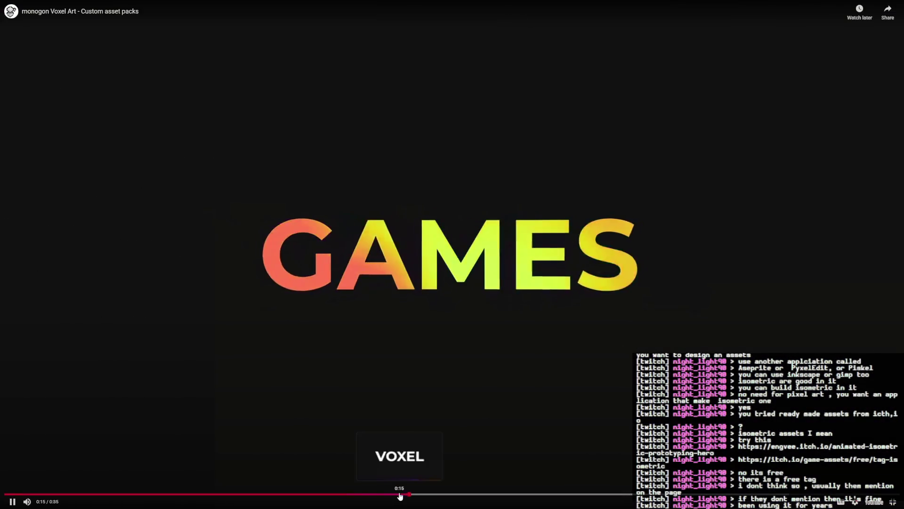
{"action": "key", "text": "Escape"}
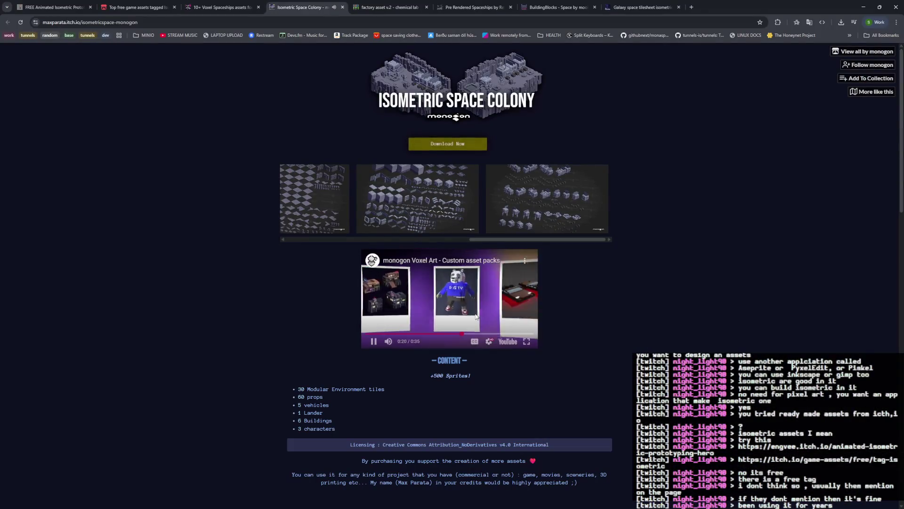
Open the Isometric Space Colony pay-what-you-want download dialog.
{"action": "scroll", "coordinate": [476, 316], "scroll_direction": "down", "scroll_amount": 10}
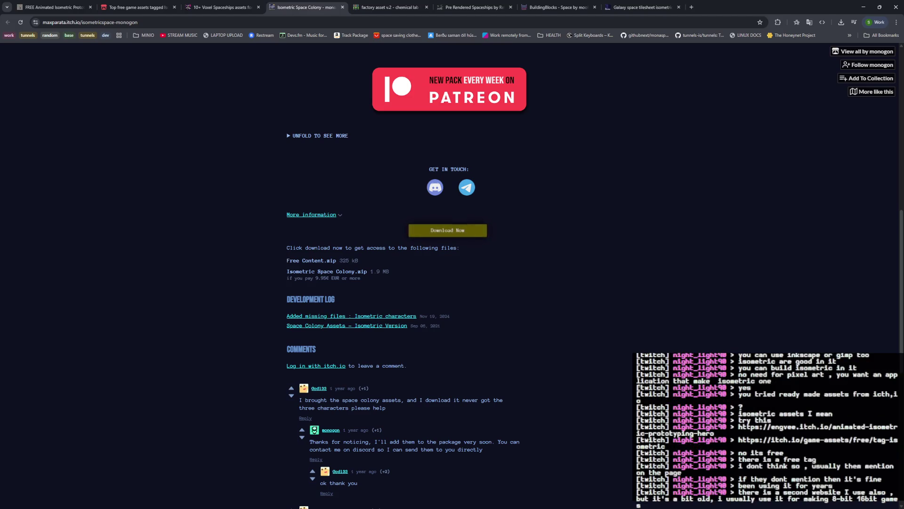
{"action": "scroll", "coordinate": [453, 278], "scroll_direction": "up", "scroll_amount": 3}
{"action": "scroll", "coordinate": [625, 301], "scroll_direction": "up", "scroll_amount": 6}
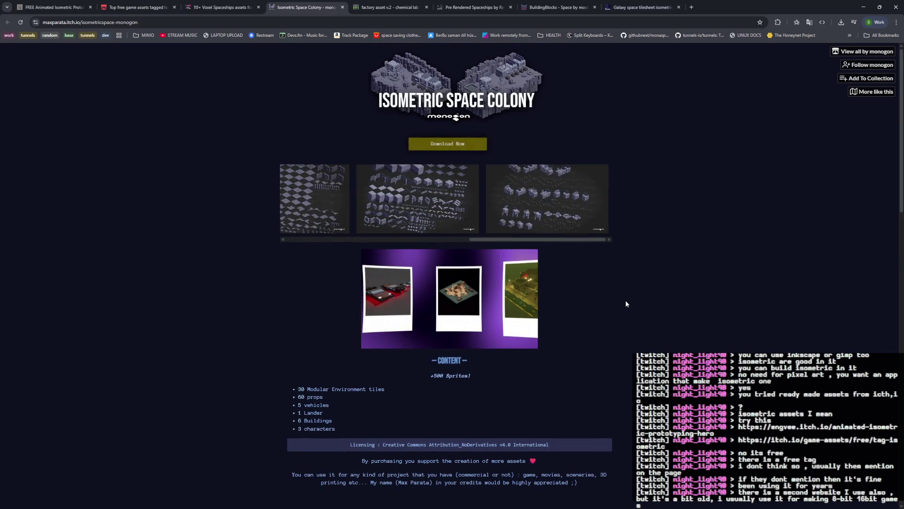
{"action": "left_click", "coordinate": [478, 149]}
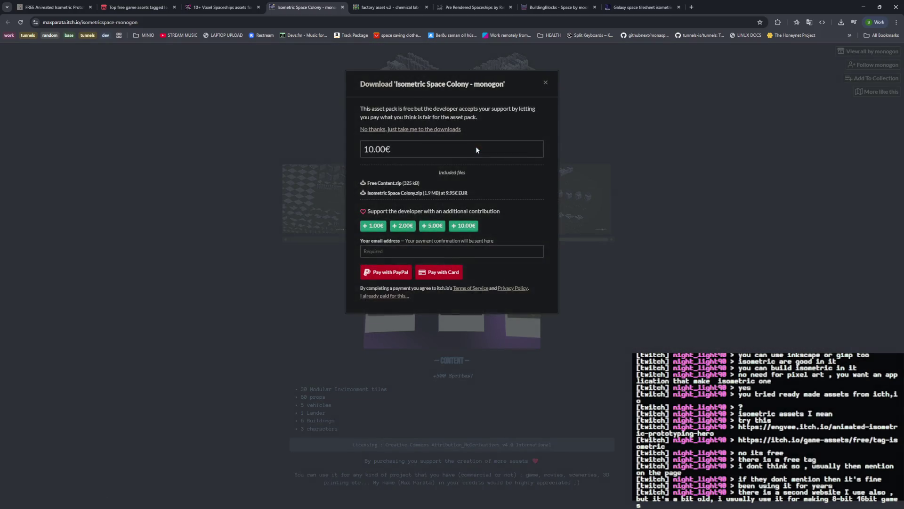
Dismiss the download dialog and close the four leftover asset pack tabs.
{"action": "left_click", "coordinate": [546, 84]}
{"action": "left_click", "coordinate": [340, 8]}
{"action": "left_click", "coordinate": [341, 7]}
{"action": "left_click", "coordinate": [341, 8]}
{"action": "left_click", "coordinate": [341, 7]}
{"action": "left_click", "coordinate": [340, 7]}
Back on the Isometric and Space results, close 10+ Voxel Spaceships and open Voxel Space Colony in a new tab.
{"action": "key", "text": "ctrl+shift+Tab"}
{"action": "left_click", "coordinate": [258, 7]}
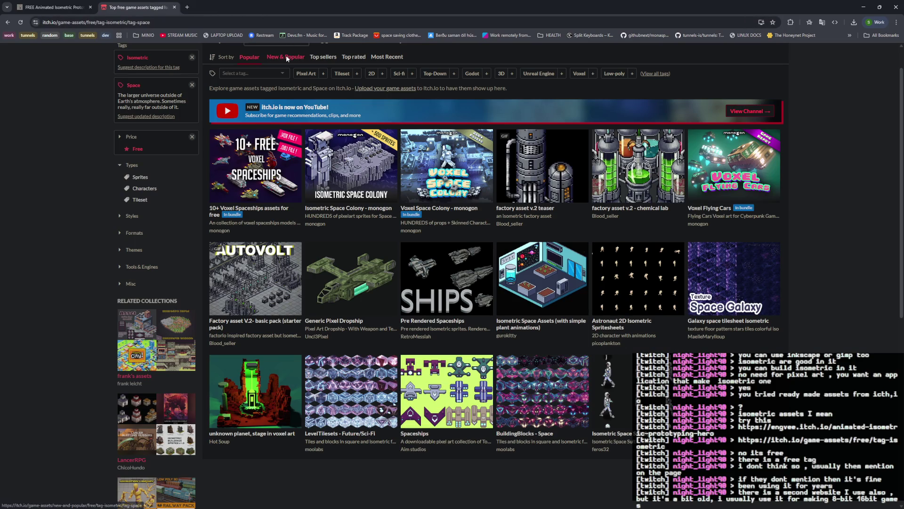
{"action": "scroll", "coordinate": [541, 99], "scroll_direction": "up", "scroll_amount": 1}
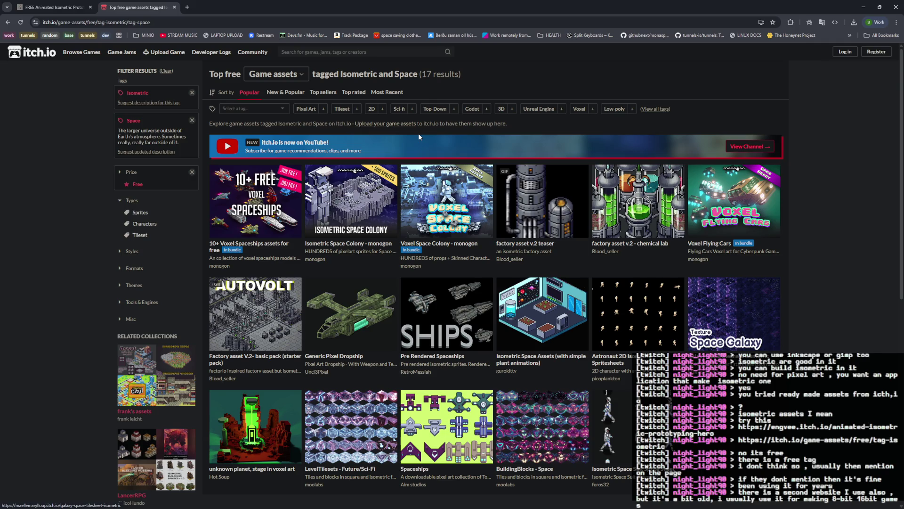
{"action": "middle_click", "coordinate": [446, 202]}
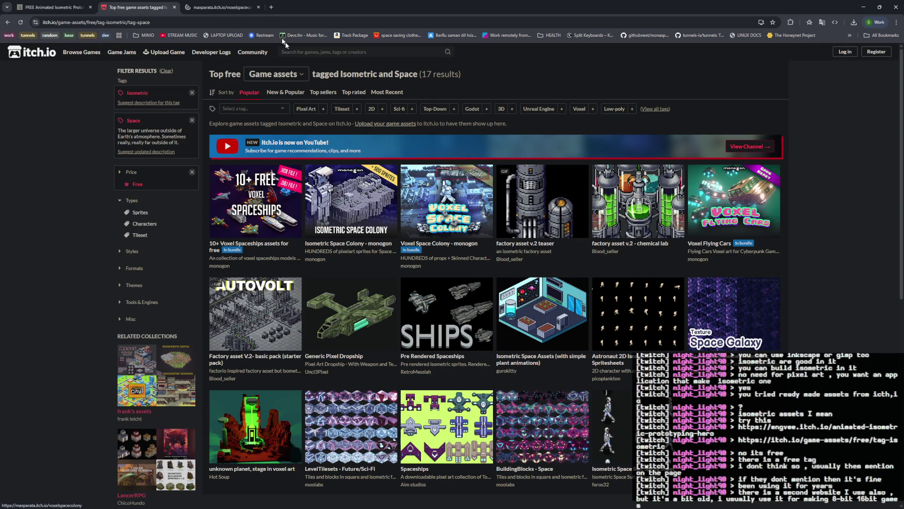
Browse Voxel Space Colony's enlarged colony map and prefab showcase screenshots.
{"action": "left_click", "coordinate": [222, 7]}
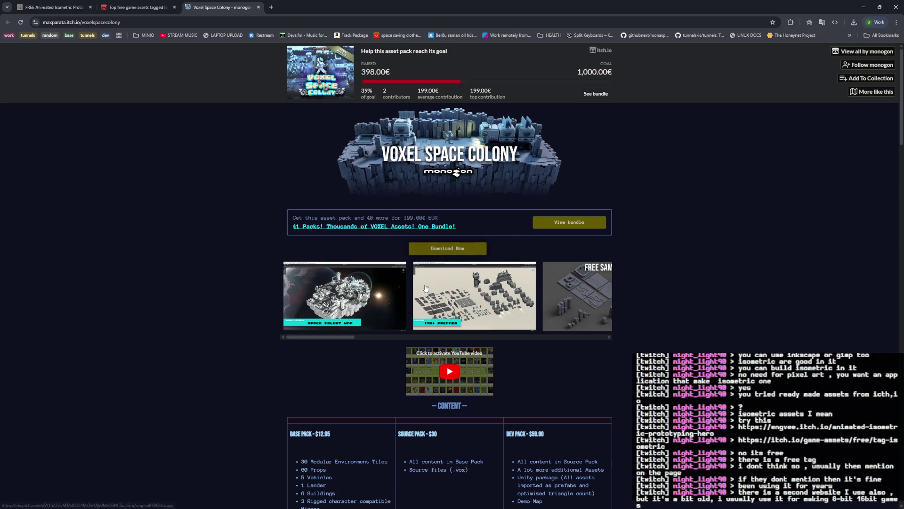
{"action": "left_click", "coordinate": [382, 317]}
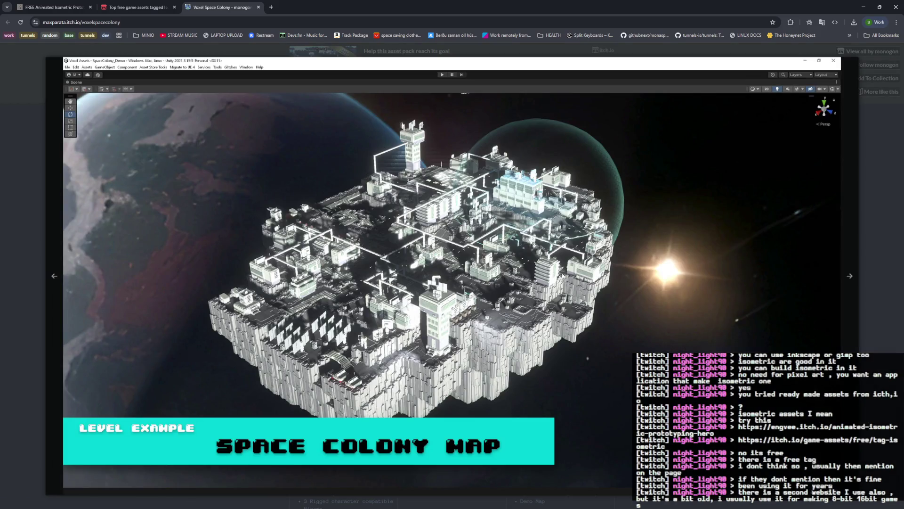
{"action": "left_click", "coordinate": [862, 155]}
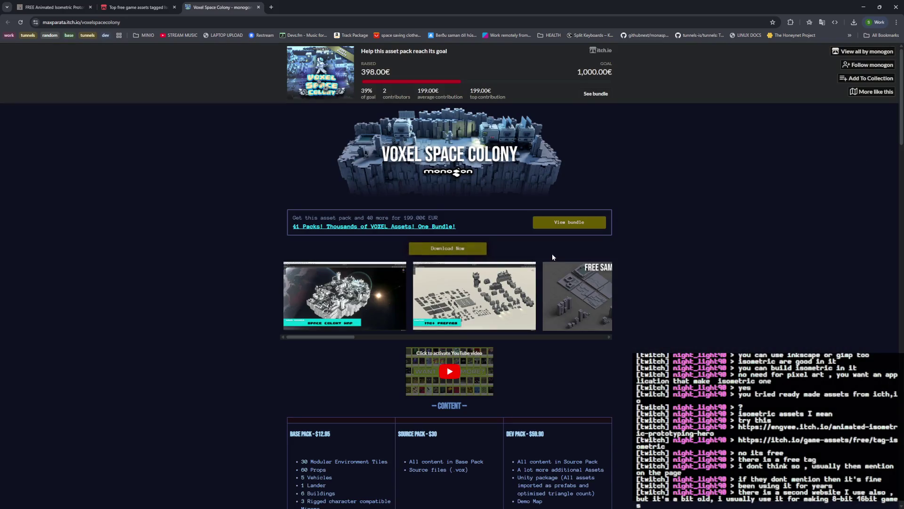
{"action": "left_click", "coordinate": [509, 290]}
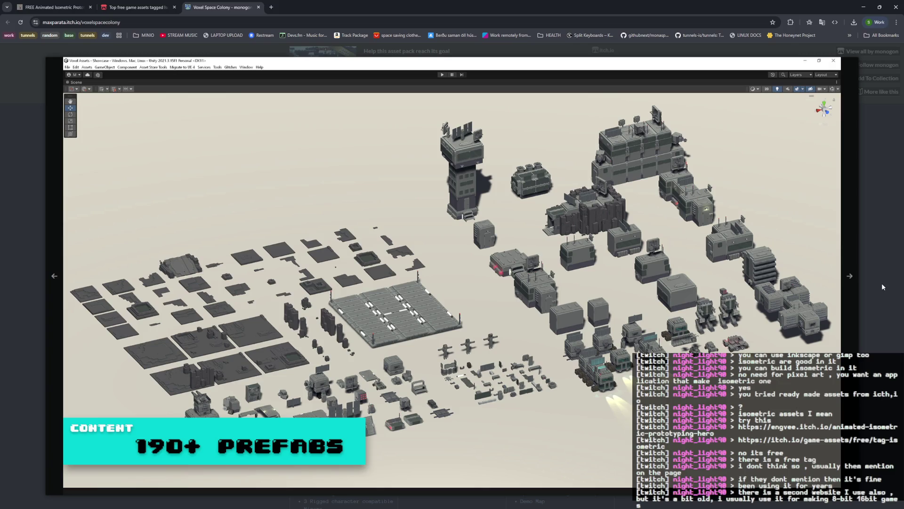
{"action": "left_click", "coordinate": [882, 284]}
{"action": "left_click_drag", "start_coordinate": [358, 337], "coordinate": [612, 345]}
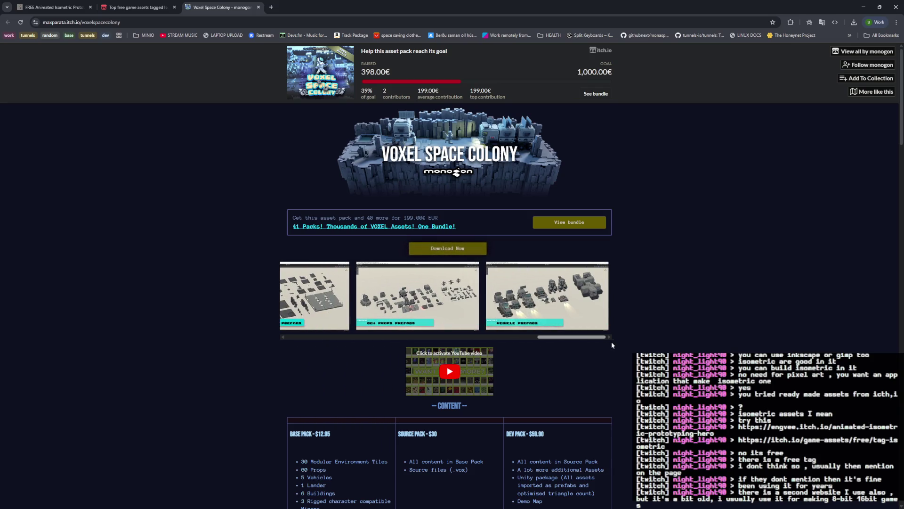
Check Voxel Space Colony's 60.00€ download dialog, then close its tab.
{"action": "scroll", "coordinate": [628, 346], "scroll_direction": "down", "scroll_amount": 4}
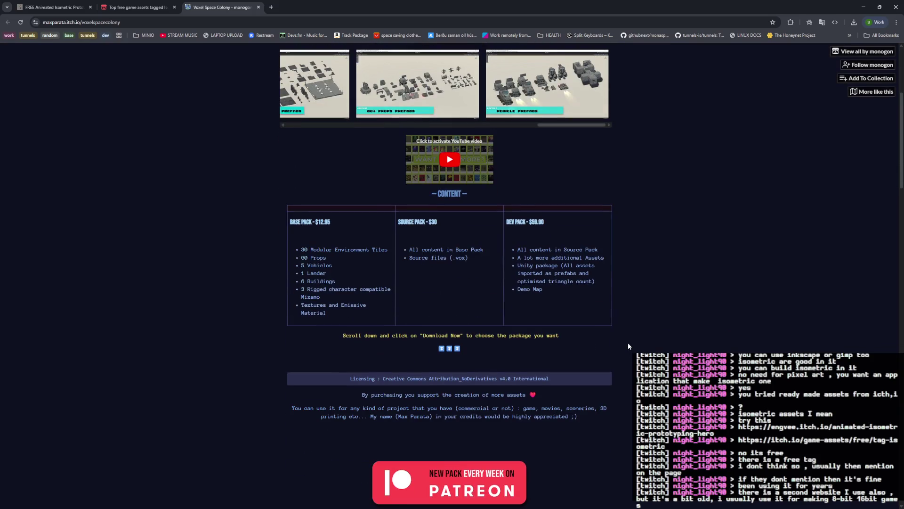
{"action": "scroll", "coordinate": [628, 346], "scroll_direction": "down", "scroll_amount": 3}
{"action": "scroll", "coordinate": [621, 338], "scroll_direction": "up", "scroll_amount": 7}
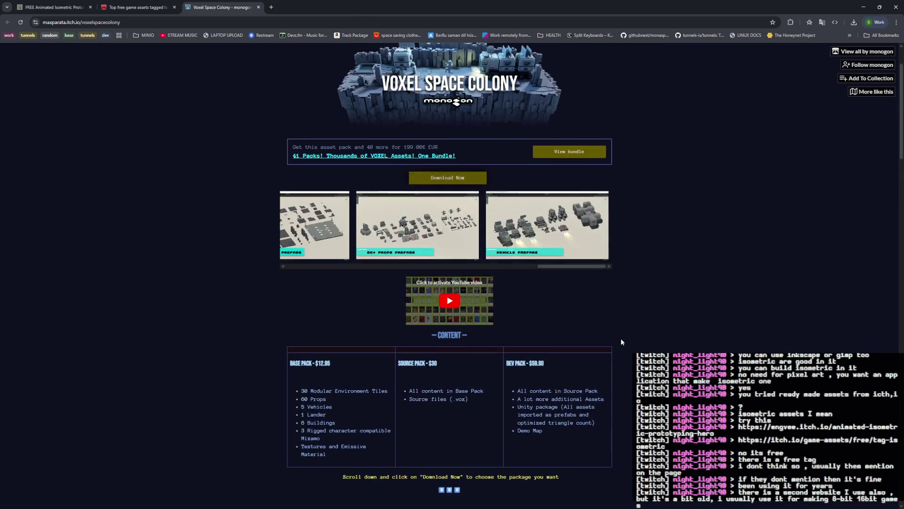
{"action": "left_click", "coordinate": [451, 247]}
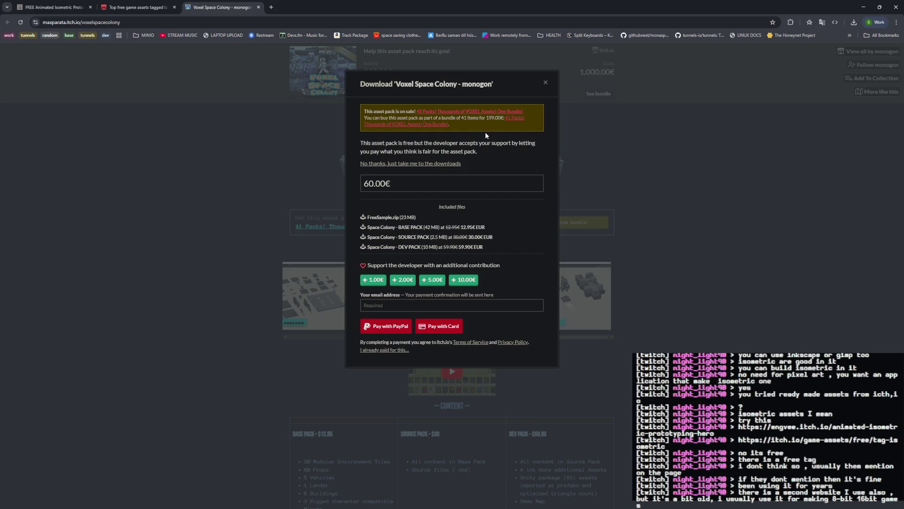
{"action": "left_click", "coordinate": [544, 84]}
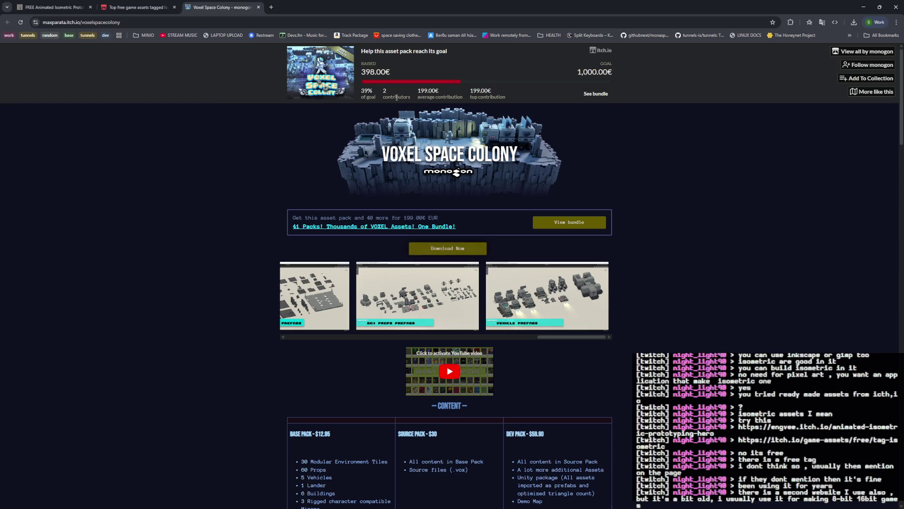
{"action": "left_click", "coordinate": [258, 7]}
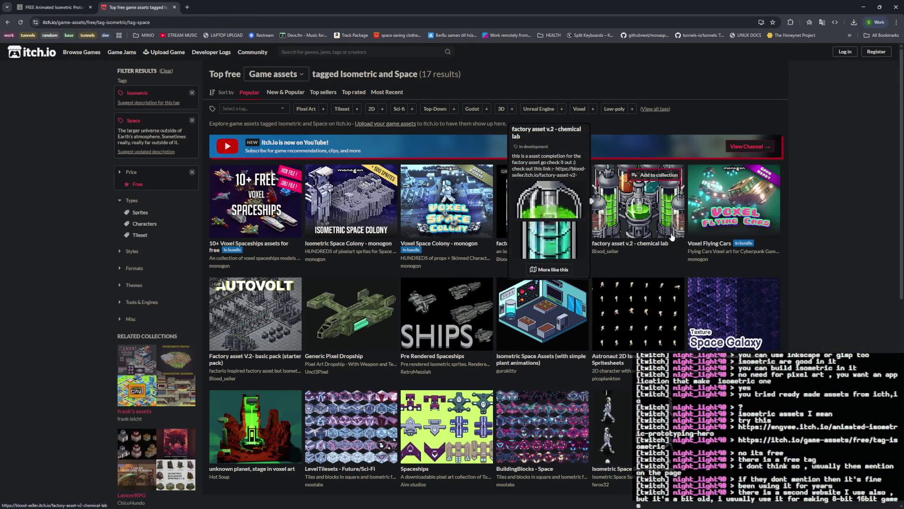
{"action": "mouse_move", "coordinate": [434, 319]}
{"action": "middle_click", "coordinate": [433, 319]}
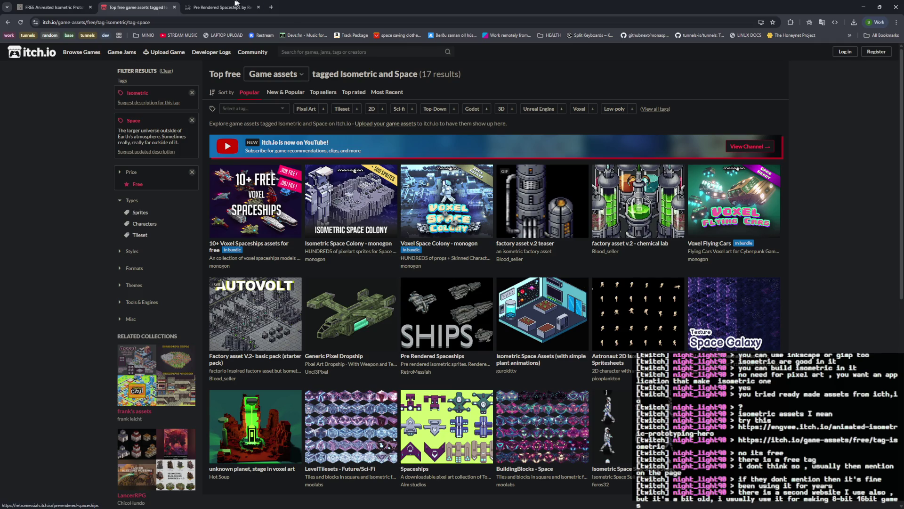
{"action": "key", "text": "ctrl+Tab"}
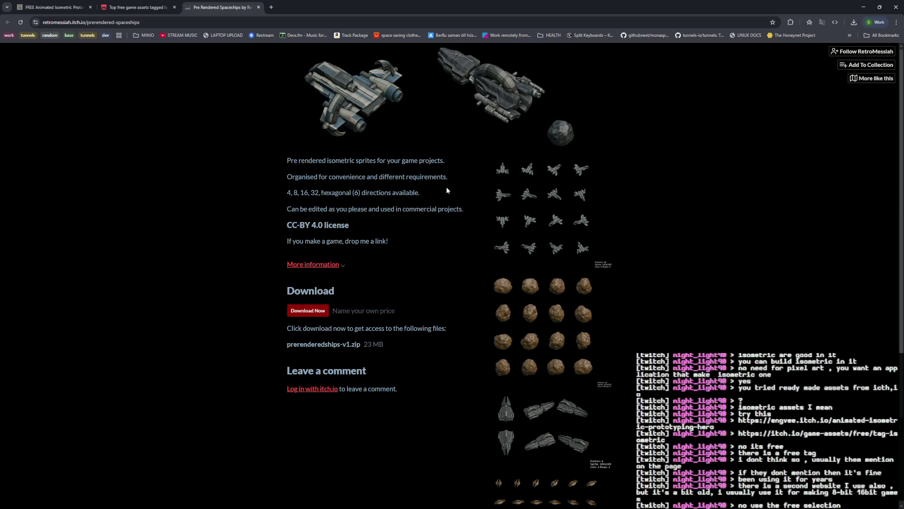
{"action": "key", "text": "ctrl+shift+Tab"}
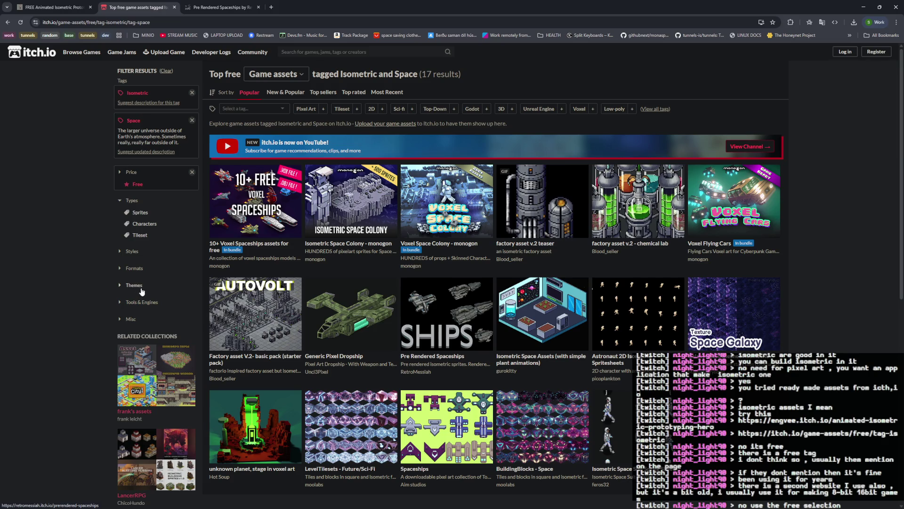
{"action": "left_click", "coordinate": [212, 9]}
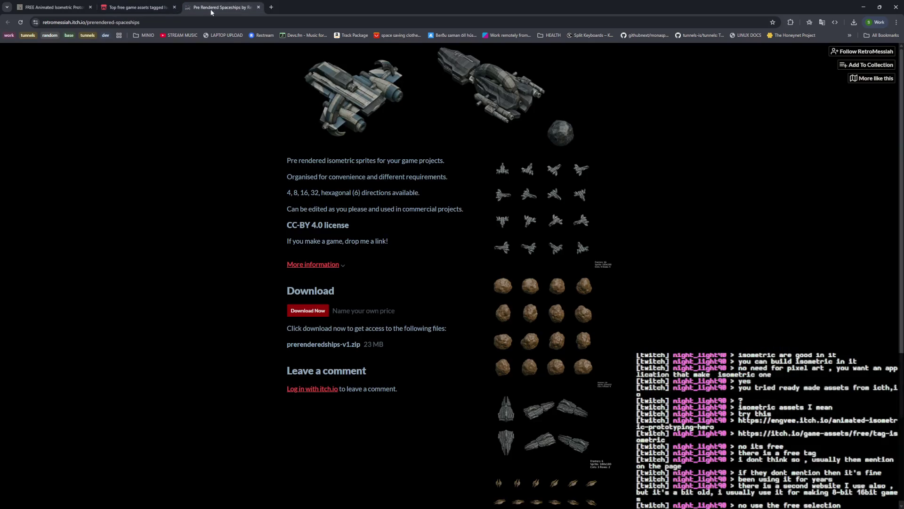
{"action": "left_click", "coordinate": [338, 266]}
{"action": "left_click", "coordinate": [339, 265]}
{"action": "scroll", "coordinate": [518, 216], "scroll_direction": "down", "scroll_amount": 2}
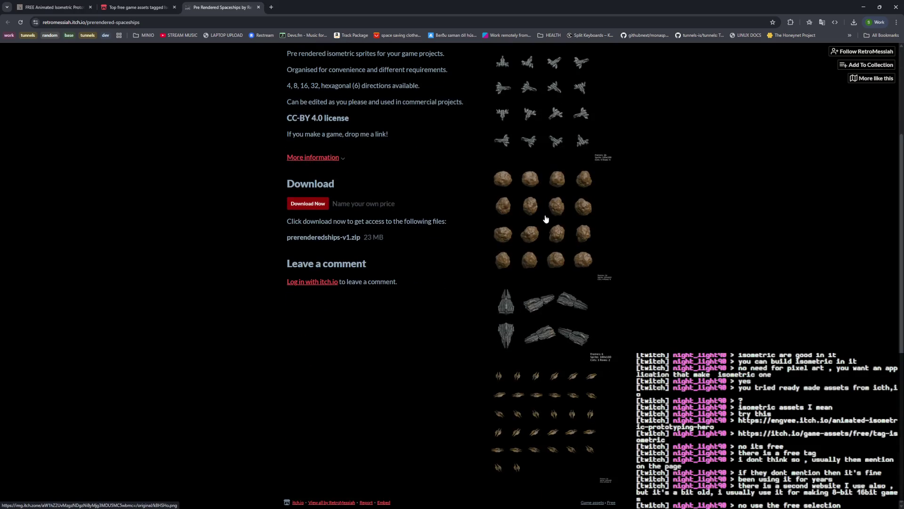
{"action": "left_click", "coordinate": [545, 215]}
{"action": "left_click", "coordinate": [185, 348]}
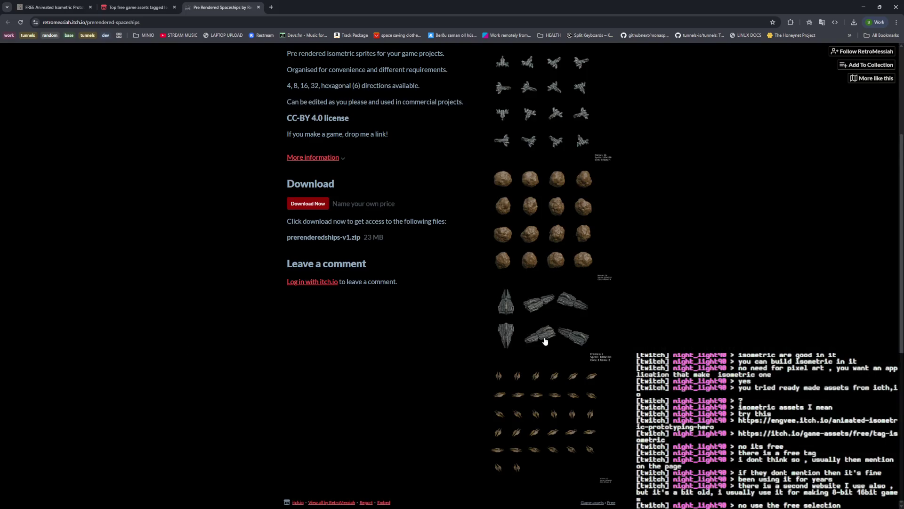
{"action": "left_click", "coordinate": [543, 394]}
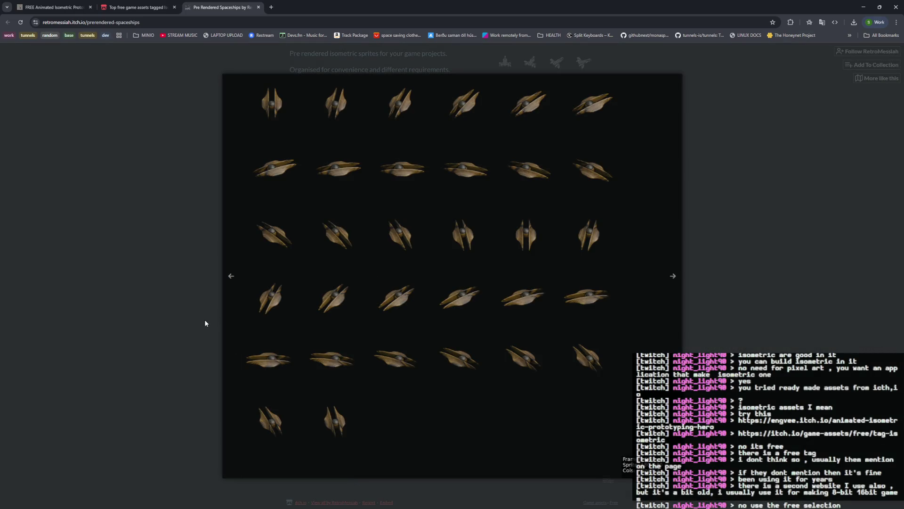
{"action": "left_click", "coordinate": [205, 319]}
{"action": "left_click", "coordinate": [459, 326]}
{"action": "left_click", "coordinate": [286, 360]}
{"action": "scroll", "coordinate": [538, 320], "scroll_direction": "up", "scroll_amount": 2}
{"action": "left_click", "coordinate": [542, 228]}
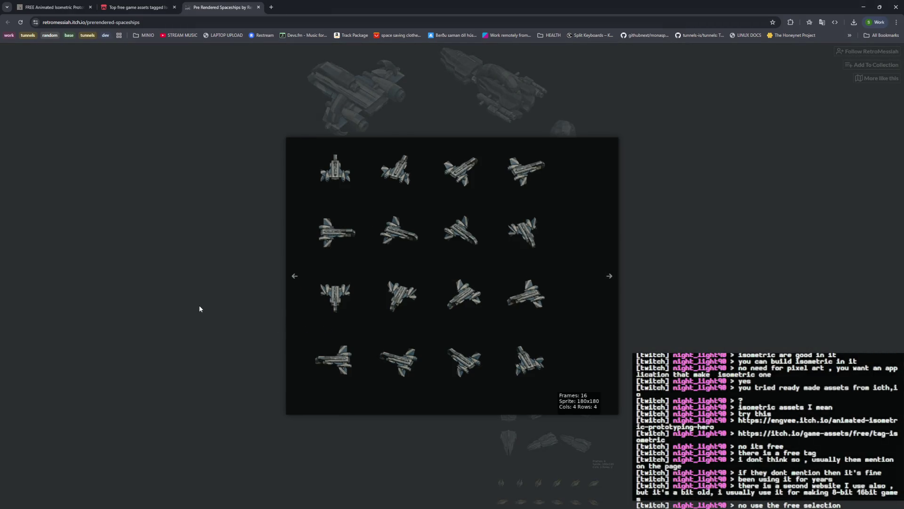
{"action": "left_click", "coordinate": [199, 306]}
{"action": "left_click", "coordinate": [314, 310]}
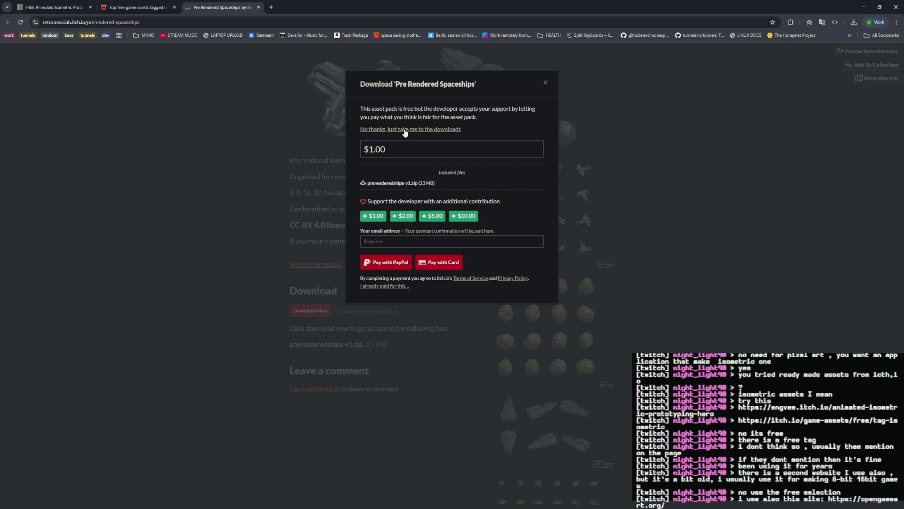
{"action": "left_click", "coordinate": [545, 83]}
{"action": "left_click", "coordinate": [258, 7]}
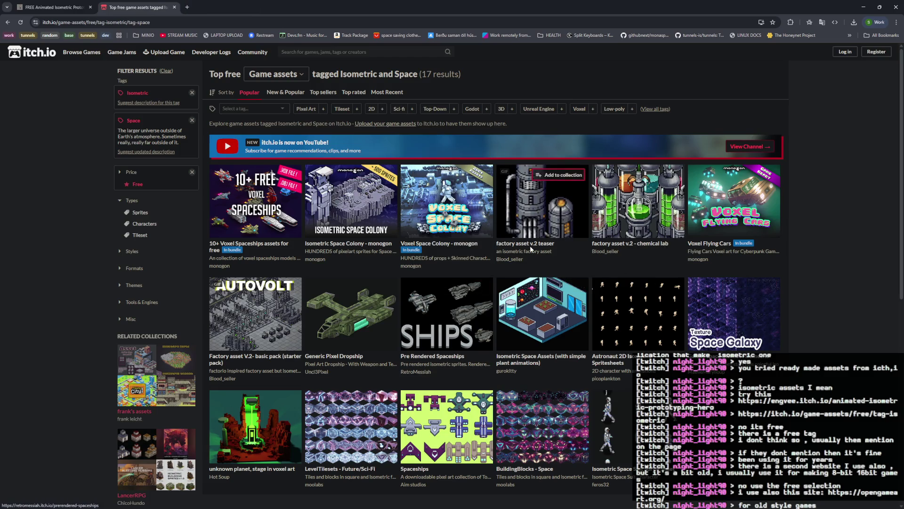
Reopen Voxel Space Colony, glance at its pay-what-you-want download offer, and close the page.
{"action": "left_click", "coordinate": [454, 202]}
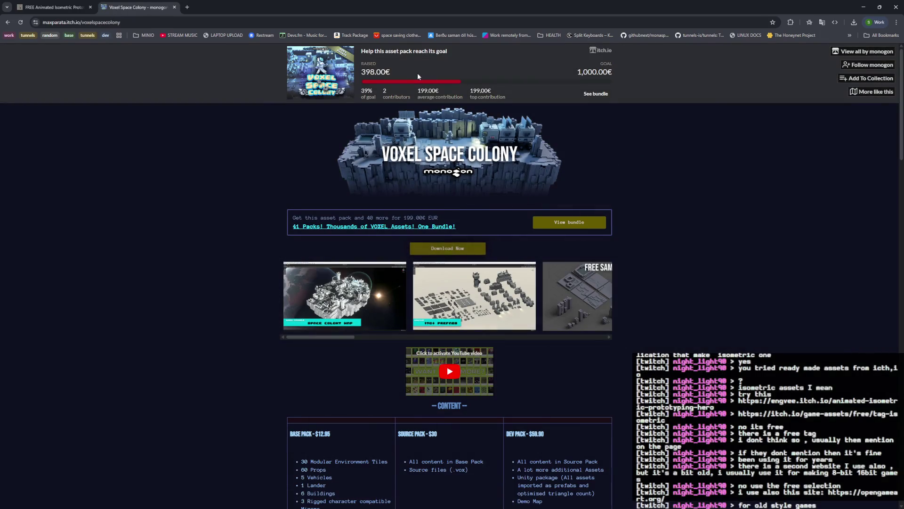
{"action": "left_click", "coordinate": [464, 250]}
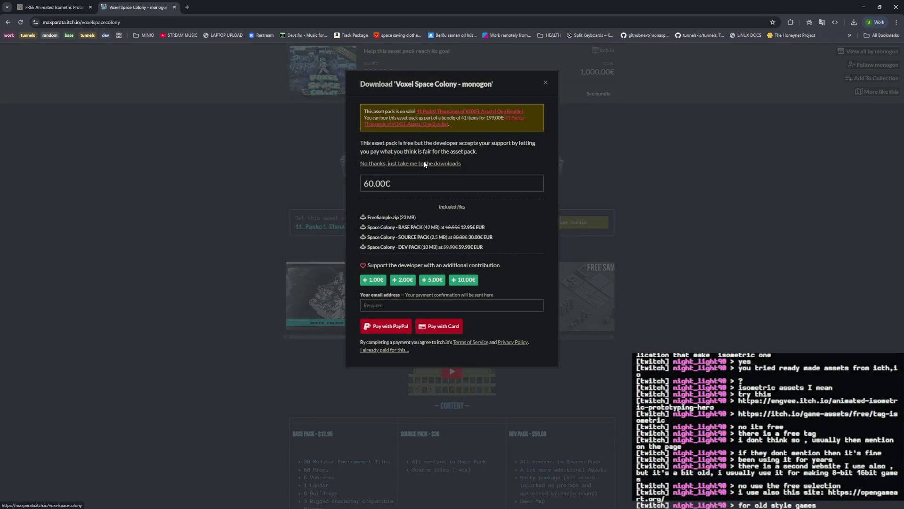
{"action": "left_click", "coordinate": [545, 83]}
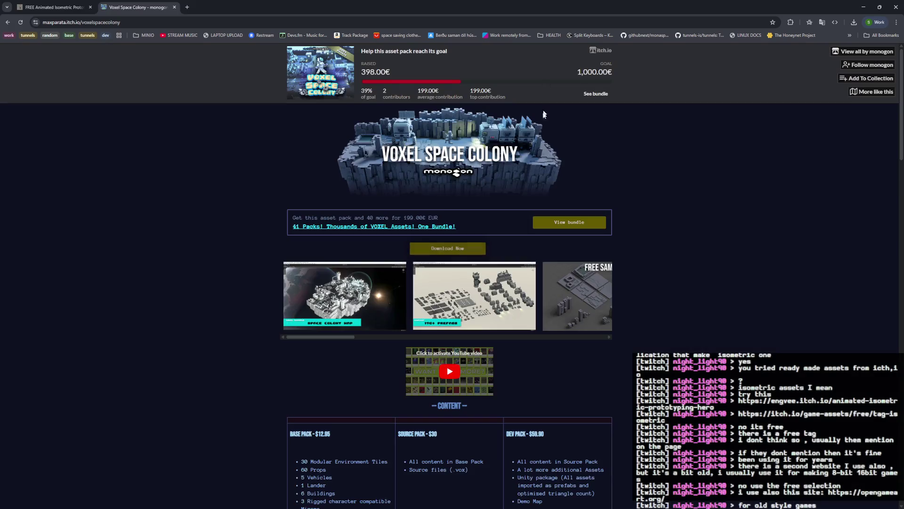
{"action": "left_click", "coordinate": [174, 7]}
Restore the closed tab from recent history, go back to the Isometric and Space listing, and close the empty tab.
{"action": "left_click", "coordinate": [103, 7]}
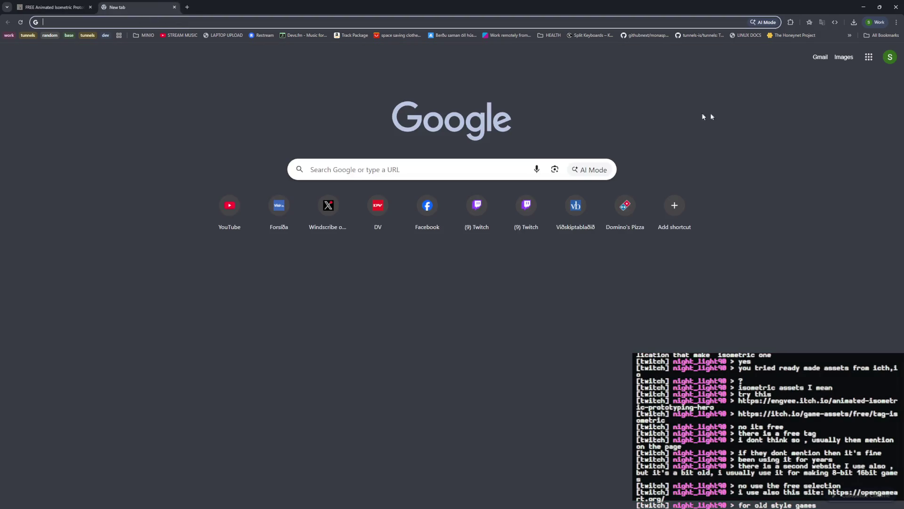
{"action": "left_click", "coordinate": [900, 26]}
{"action": "mouse_move", "coordinate": [848, 99]}
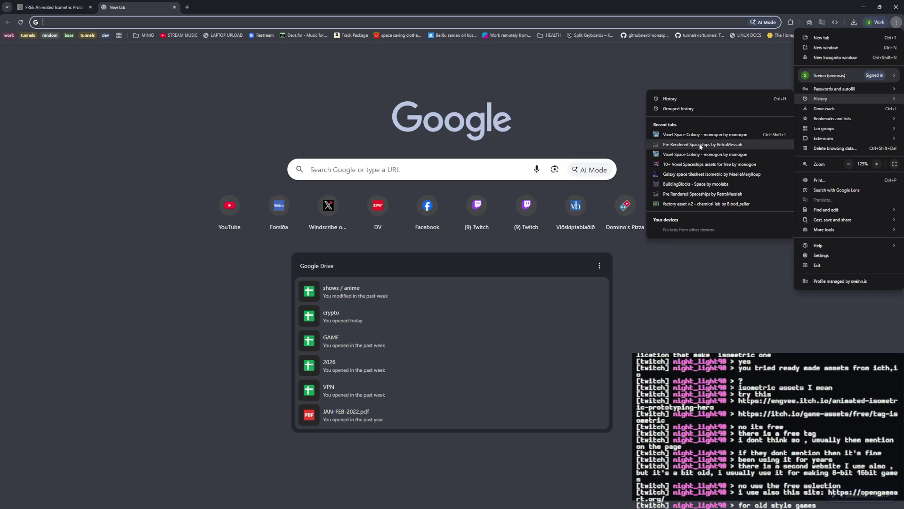
{"action": "left_click", "coordinate": [699, 135]}
{"action": "left_click", "coordinate": [10, 25]}
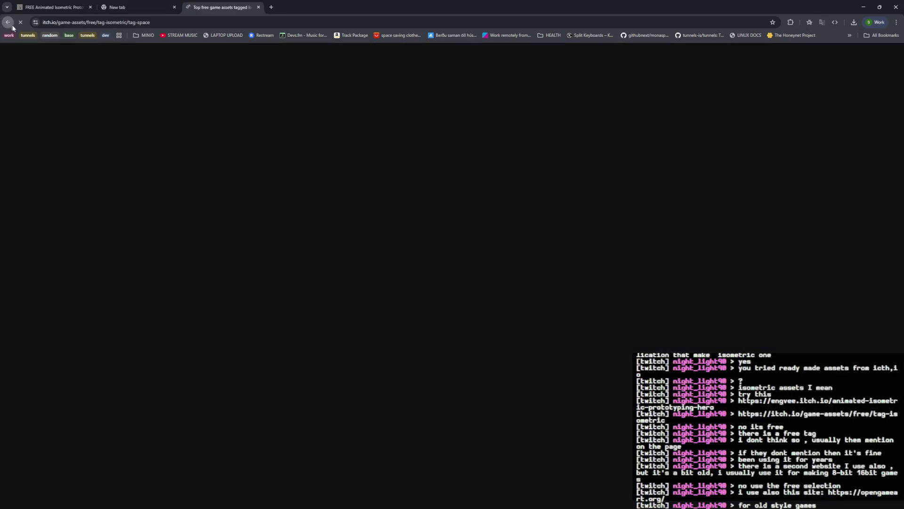
{"action": "left_click", "coordinate": [175, 7]}
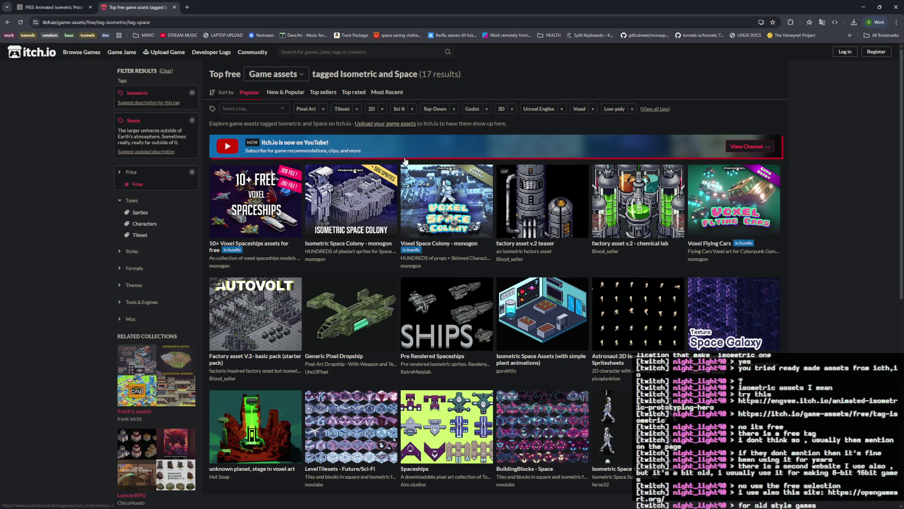
Open Galaxy space tilesheet, BuildingBlocks - Space and Factory asset V.2 basic pack in new tabs.
{"action": "scroll", "coordinate": [405, 161], "scroll_direction": "down", "scroll_amount": 3}
{"action": "mouse_move", "coordinate": [539, 294]}
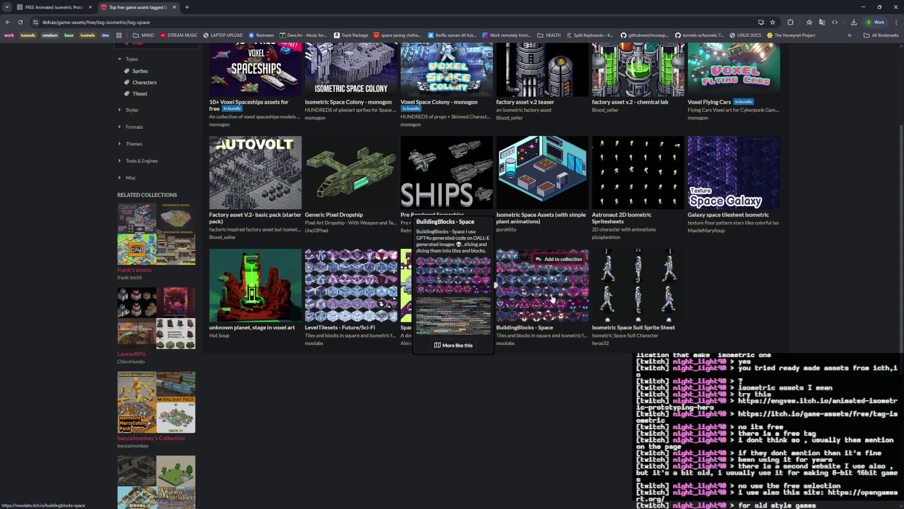
{"action": "middle_click", "coordinate": [729, 182]}
{"action": "middle_click", "coordinate": [526, 285]}
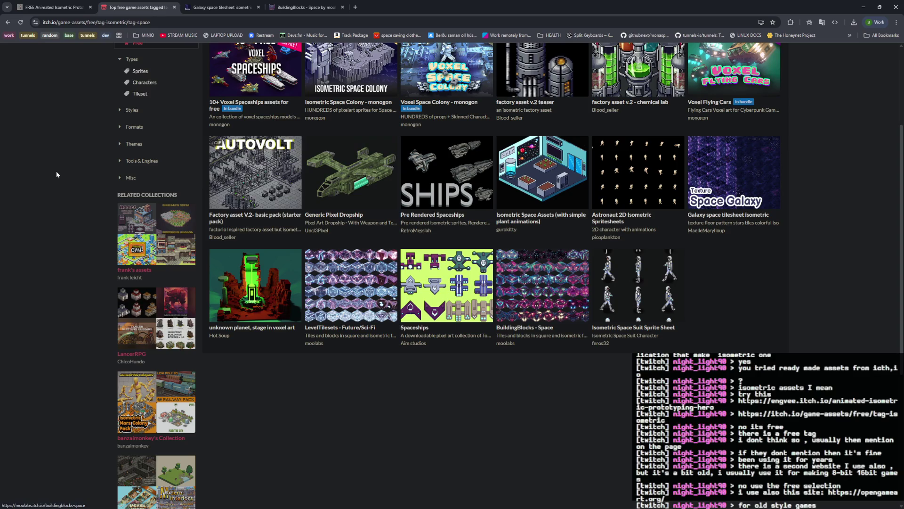
{"action": "middle_click", "coordinate": [230, 177]}
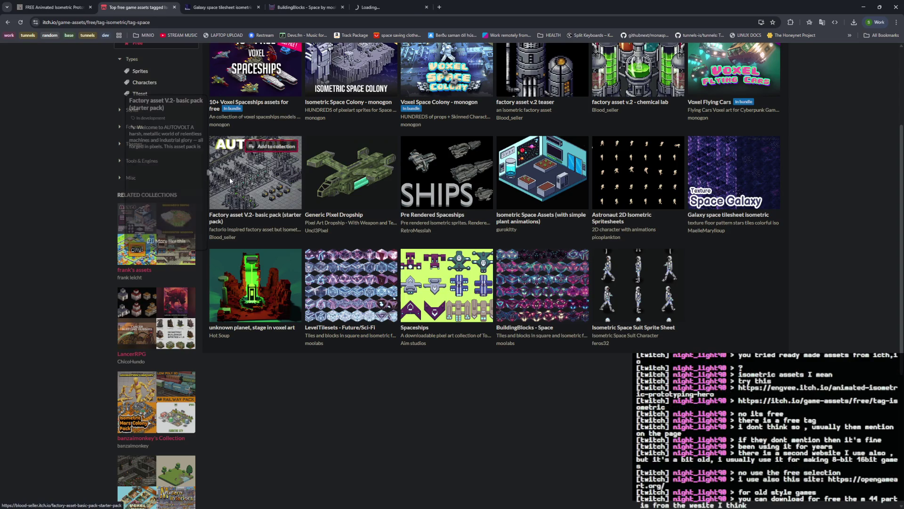
On the Galaxy tilesheet page, page through the Space Galaxy, colorful space and space base previews.
{"action": "left_click", "coordinate": [246, 4]}
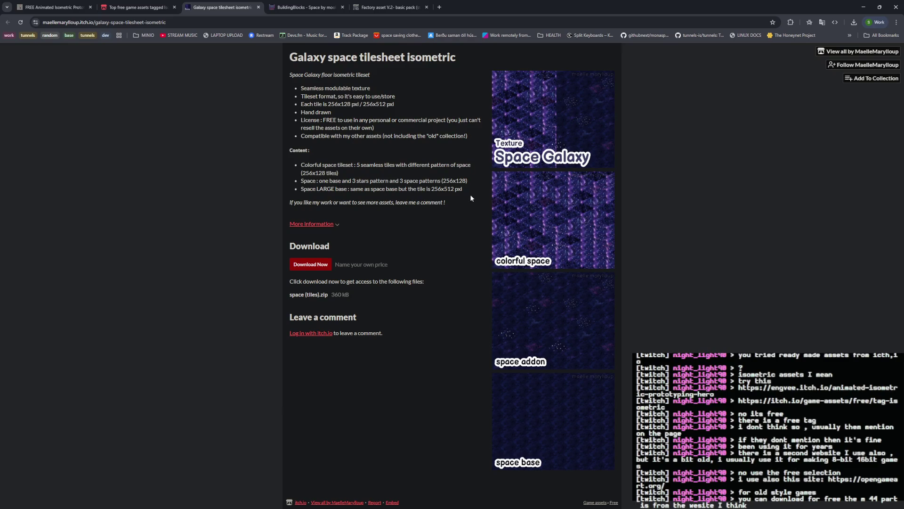
{"action": "left_click", "coordinate": [551, 135]}
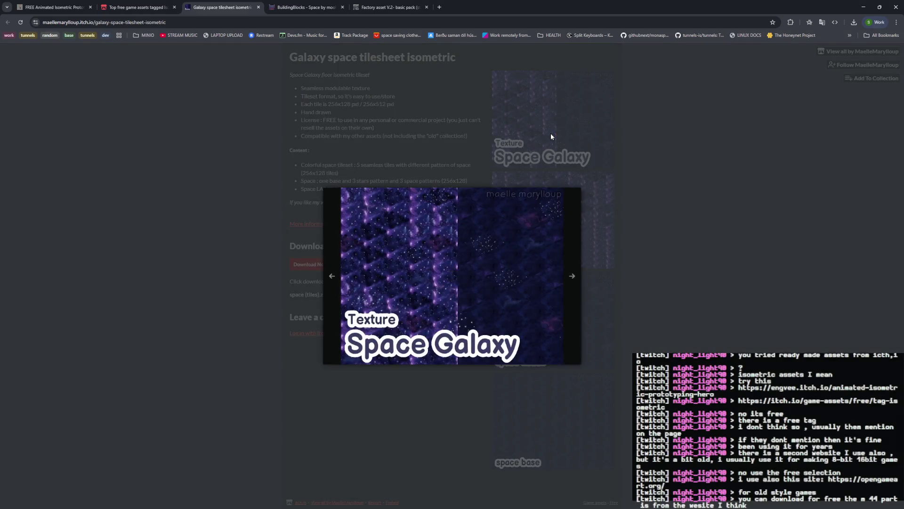
{"action": "left_click", "coordinate": [572, 276]}
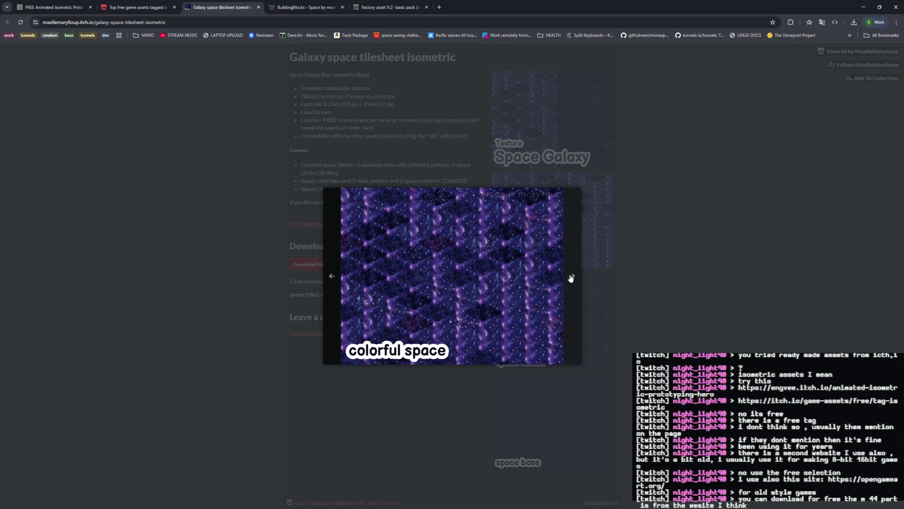
{"action": "left_click", "coordinate": [642, 257]}
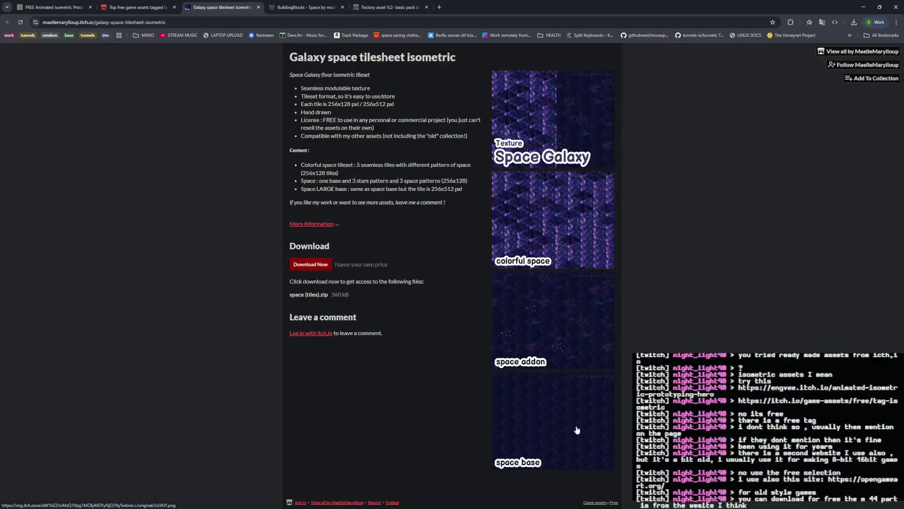
{"action": "left_click", "coordinate": [575, 428]}
{"action": "left_click", "coordinate": [572, 282]}
{"action": "left_click", "coordinate": [572, 282]}
{"action": "left_click", "coordinate": [577, 283]}
{"action": "left_click", "coordinate": [691, 304]}
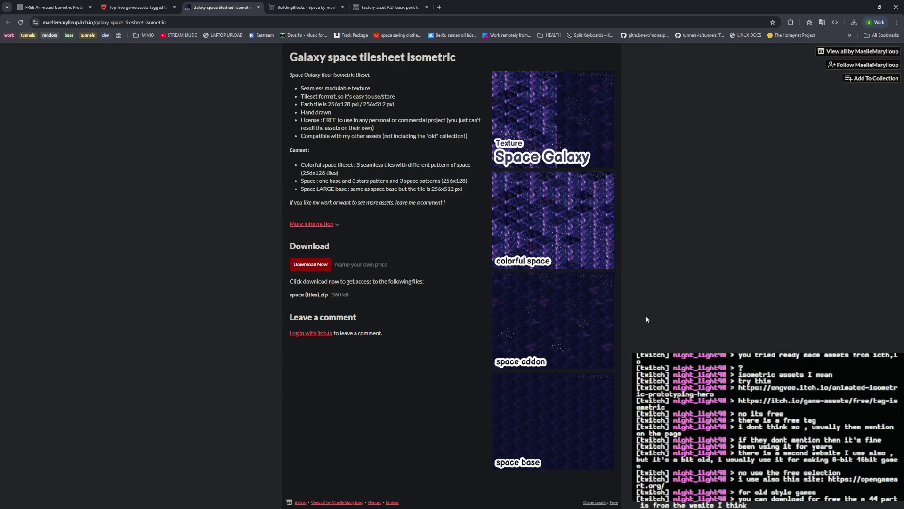
Revisit the space base and Space Galaxy previews, then move to the BuildingBlocks - Space page.
{"action": "left_click", "coordinate": [593, 377]}
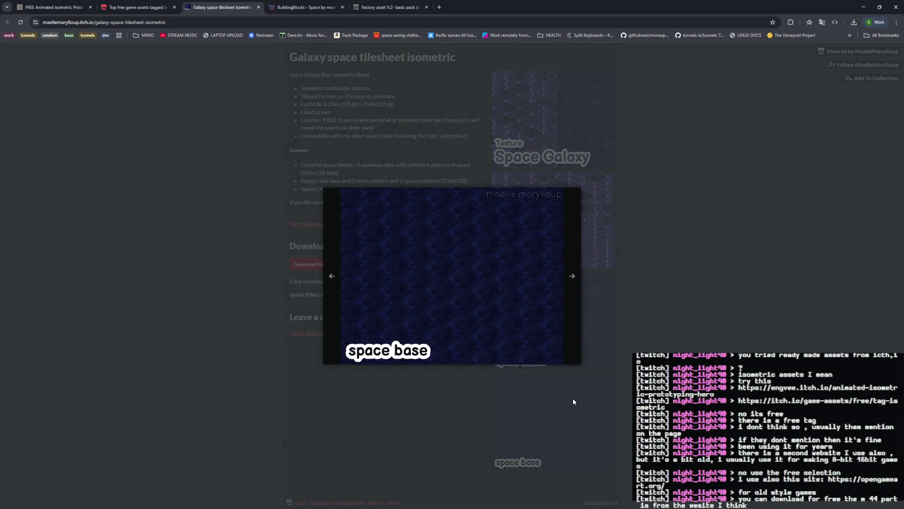
{"action": "left_click", "coordinate": [573, 281]}
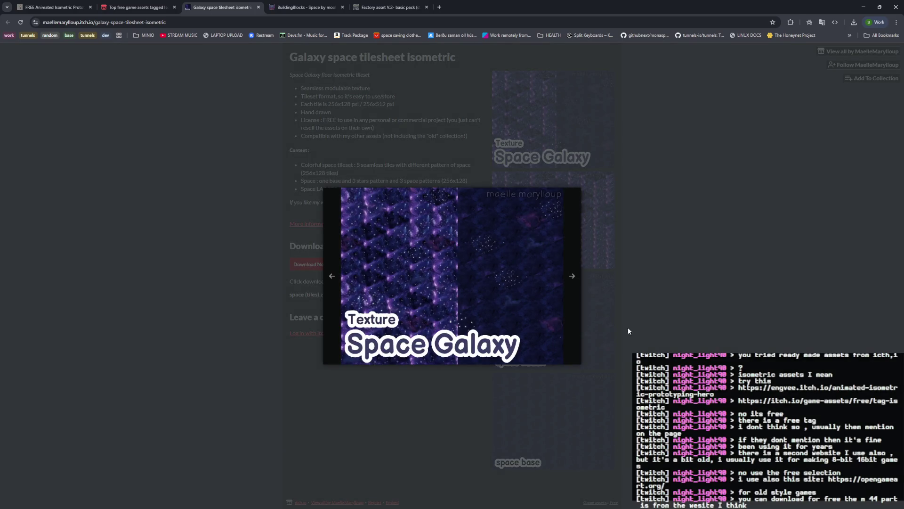
{"action": "left_click", "coordinate": [664, 325]}
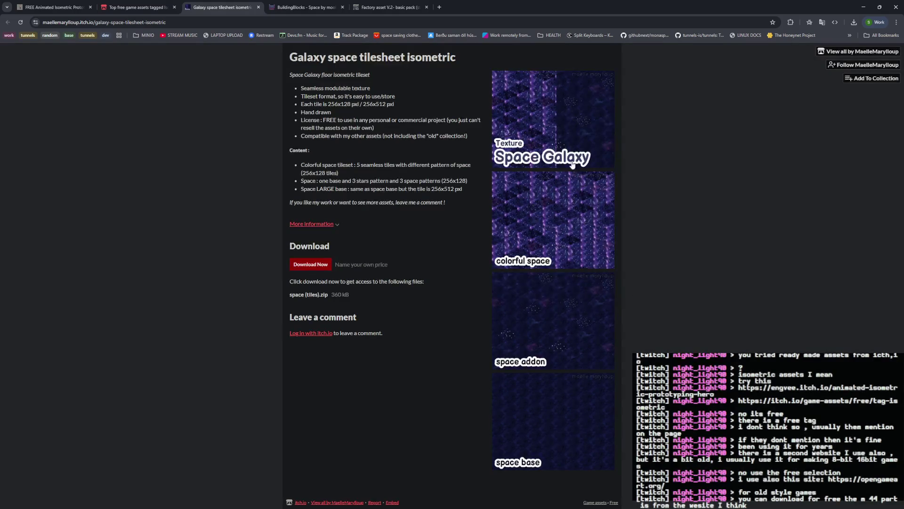
{"action": "left_click", "coordinate": [561, 131]}
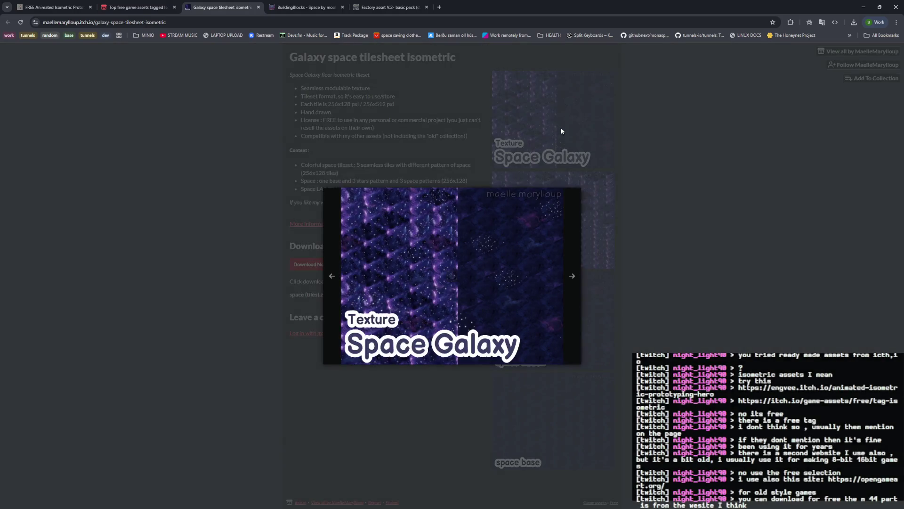
{"action": "left_click", "coordinate": [572, 276]}
{"action": "left_click", "coordinate": [669, 279]}
{"action": "left_click", "coordinate": [306, 7]}
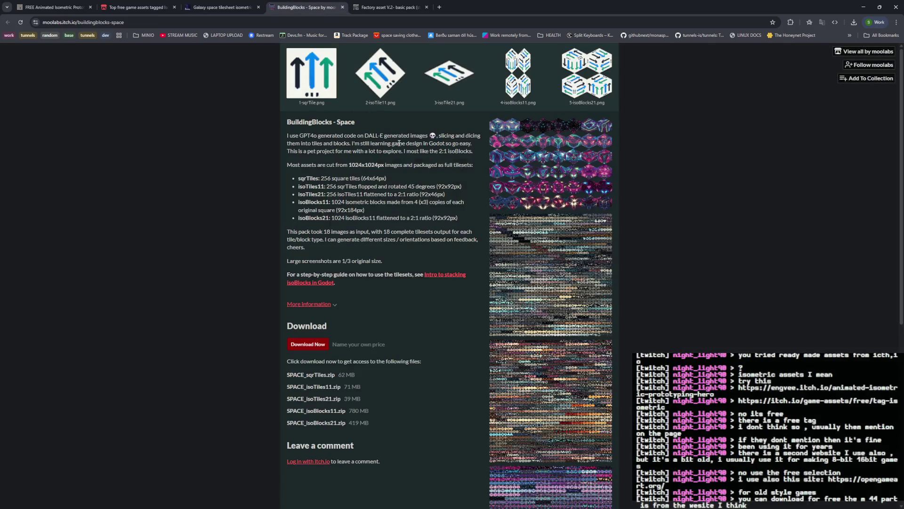
Enlarge and close the BuildingBlocks - Space tileset screenshots, including the hexagon tileset.
{"action": "left_click", "coordinate": [503, 226]}
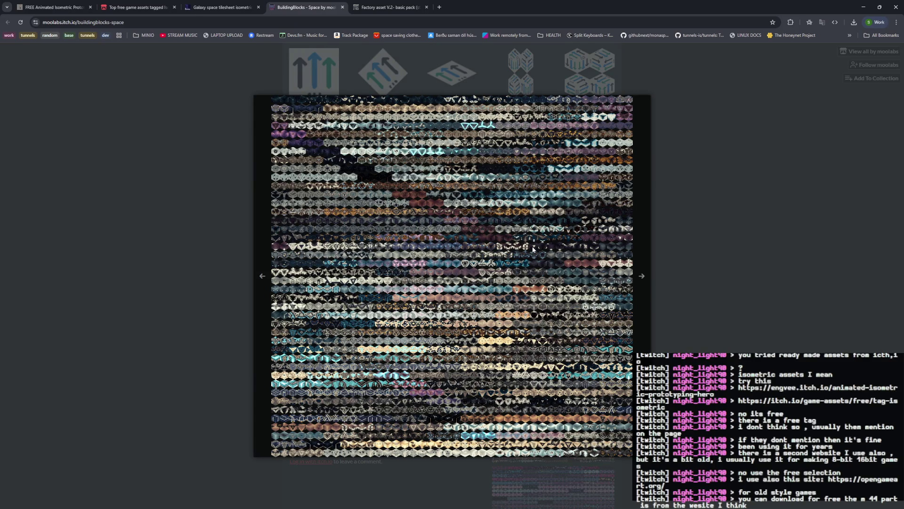
{"action": "left_click", "coordinate": [670, 266]}
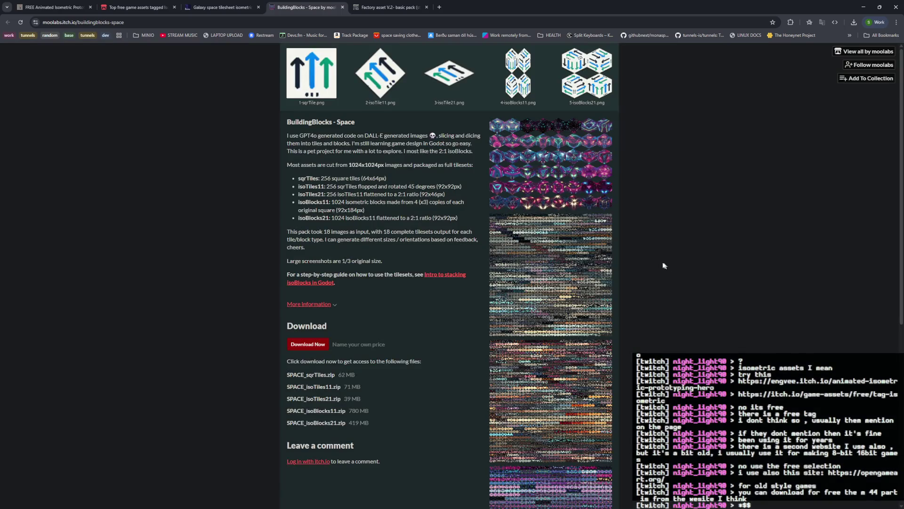
{"action": "left_click", "coordinate": [572, 185]}
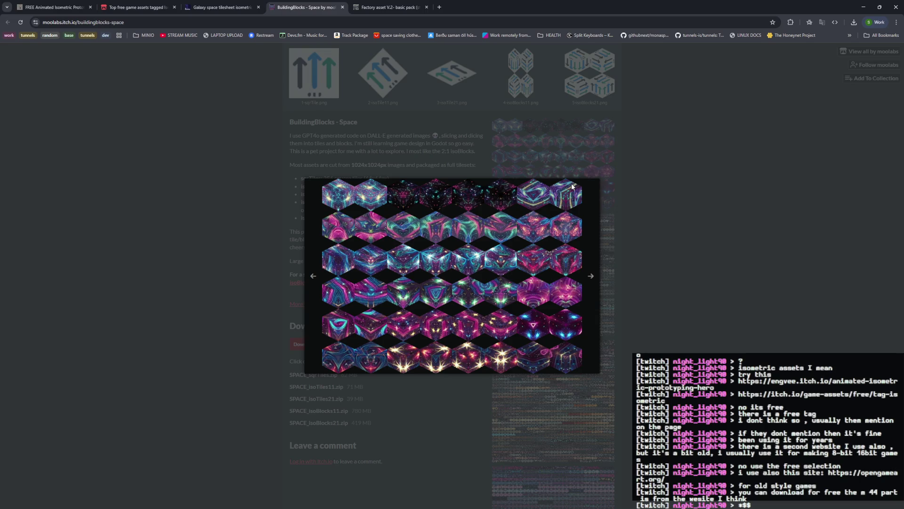
{"action": "left_click", "coordinate": [654, 252]}
{"action": "scroll", "coordinate": [579, 276], "scroll_direction": "down", "scroll_amount": 4}
{"action": "left_click", "coordinate": [571, 319]}
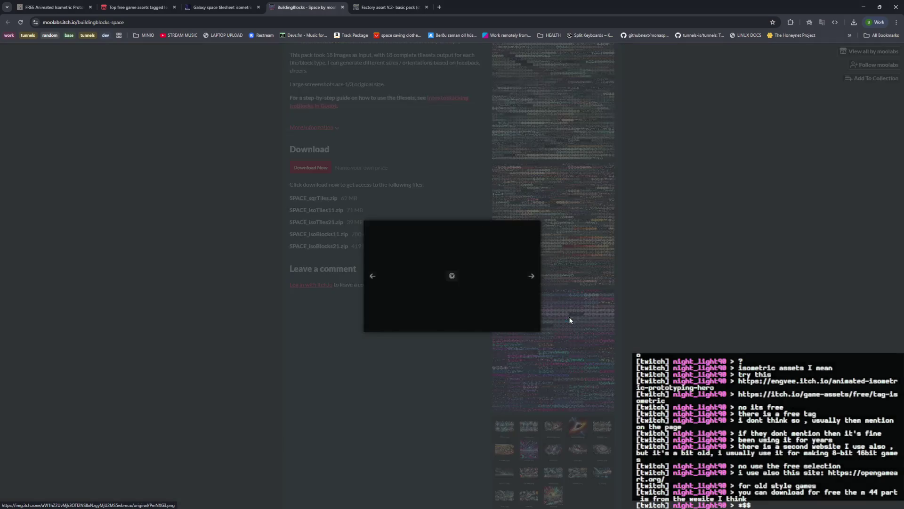
{"action": "left_click", "coordinate": [702, 287]}
{"action": "scroll", "coordinate": [584, 301], "scroll_direction": "down", "scroll_amount": 5}
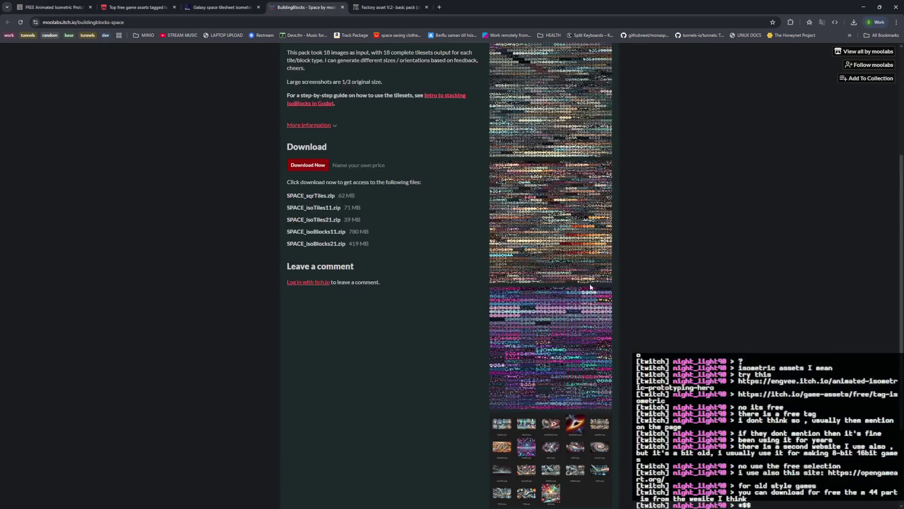
{"action": "left_click", "coordinate": [579, 317]}
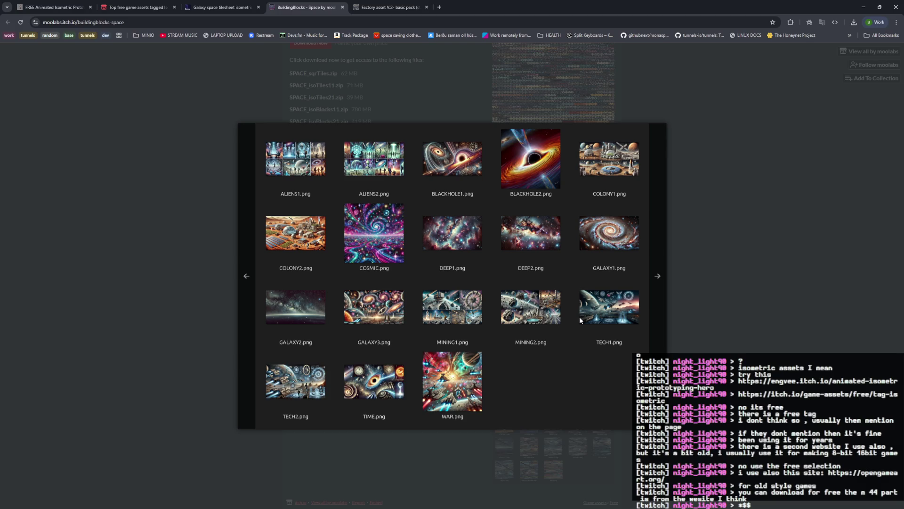
{"action": "left_click", "coordinate": [707, 315]}
View the source-image grid and another tilesheet screenshot enlarged.
{"action": "left_click", "coordinate": [598, 403]}
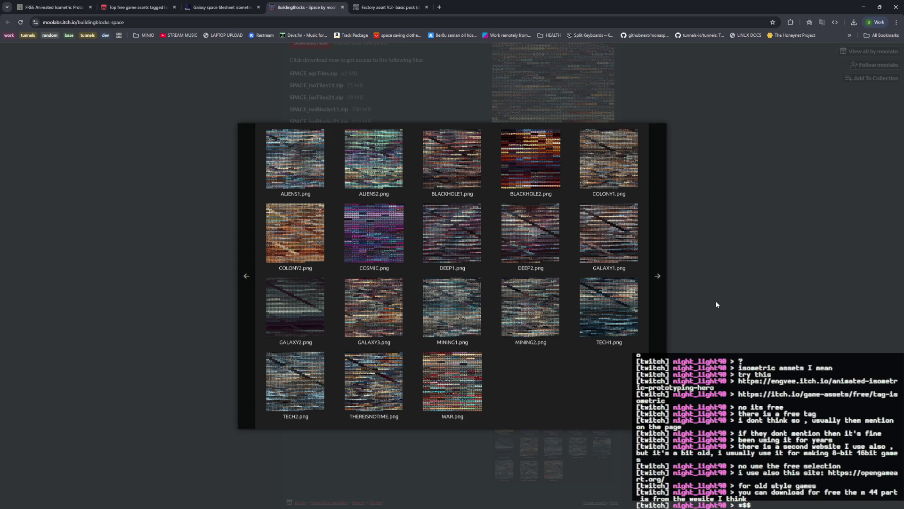
{"action": "left_click", "coordinate": [613, 281]}
{"action": "left_click", "coordinate": [665, 299]}
{"action": "scroll", "coordinate": [650, 289], "scroll_direction": "up", "scroll_amount": 5}
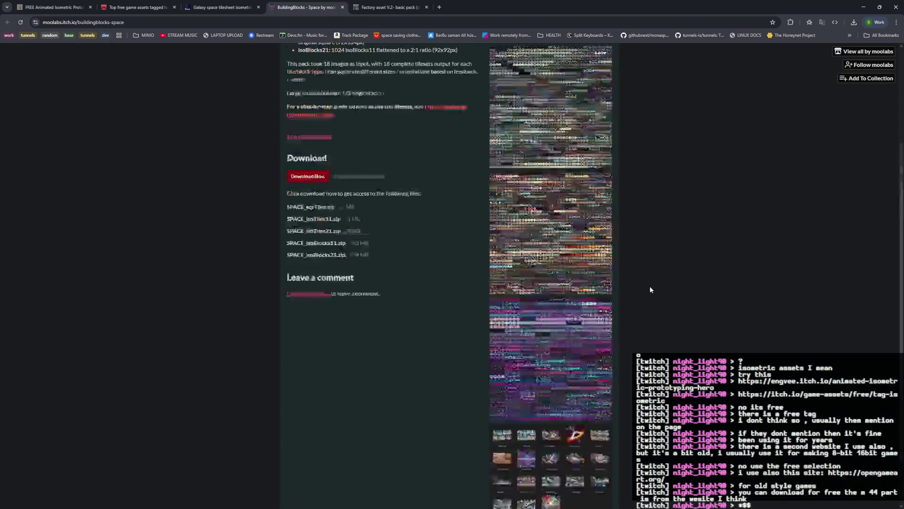
{"action": "left_click", "coordinate": [583, 236]}
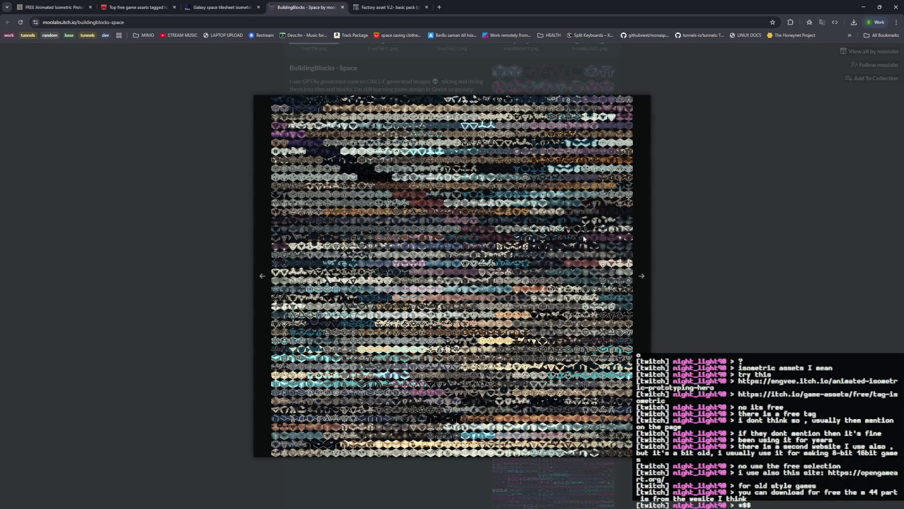
{"action": "left_click", "coordinate": [699, 287]}
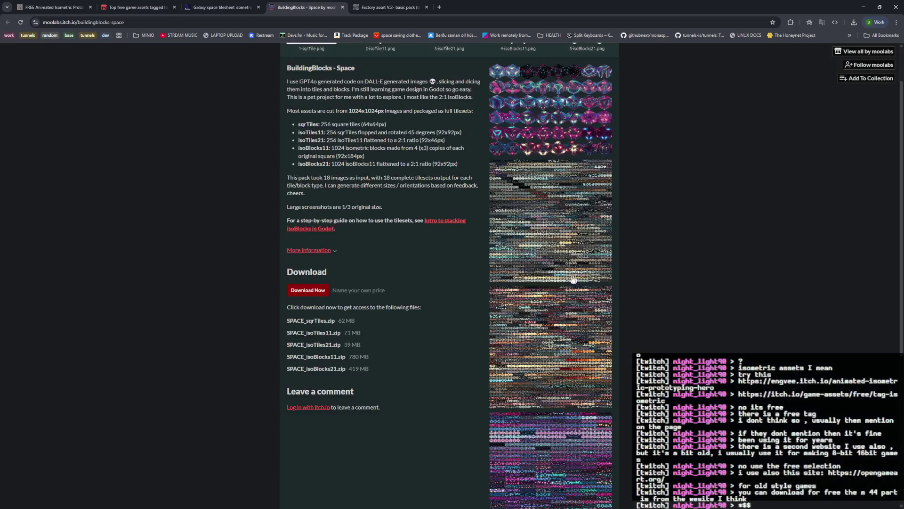
Load Kenney's asset catalogue at kenney.nl/assets in the same tab.
{"action": "scroll", "coordinate": [448, 272], "scroll_direction": "up", "scroll_amount": 1}
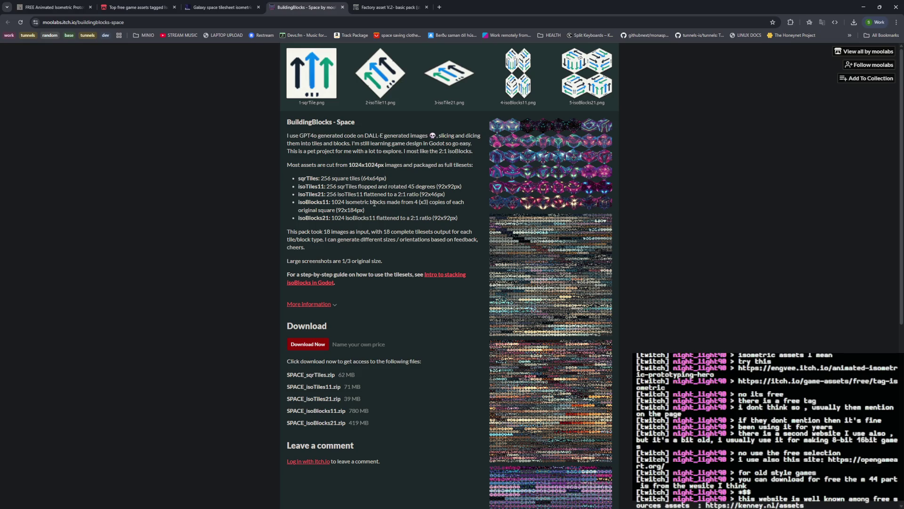
{"action": "left_click_drag", "start_coordinate": [354, 138], "coordinate": [428, 138]}
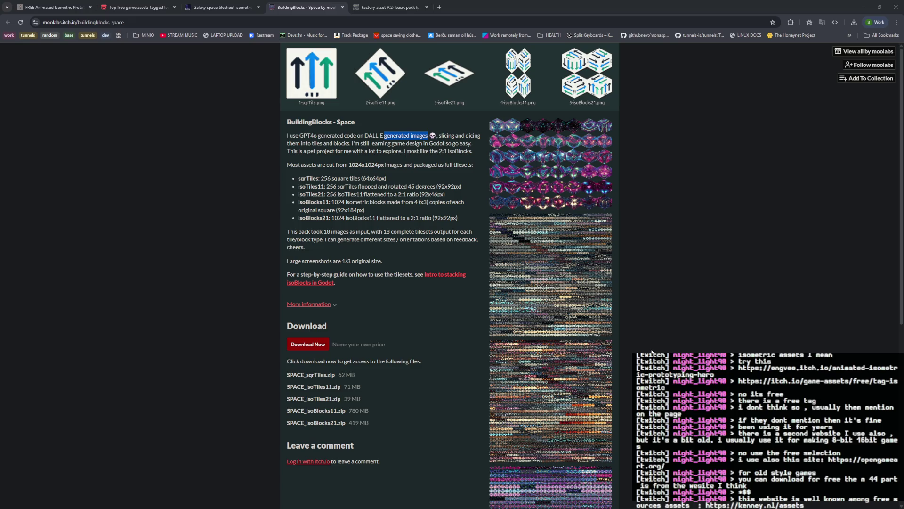
{"action": "left_click", "coordinate": [379, 22]}
{"action": "type", "text": "https://kenney.nl/assets"}
{"action": "key", "text": "Return"}
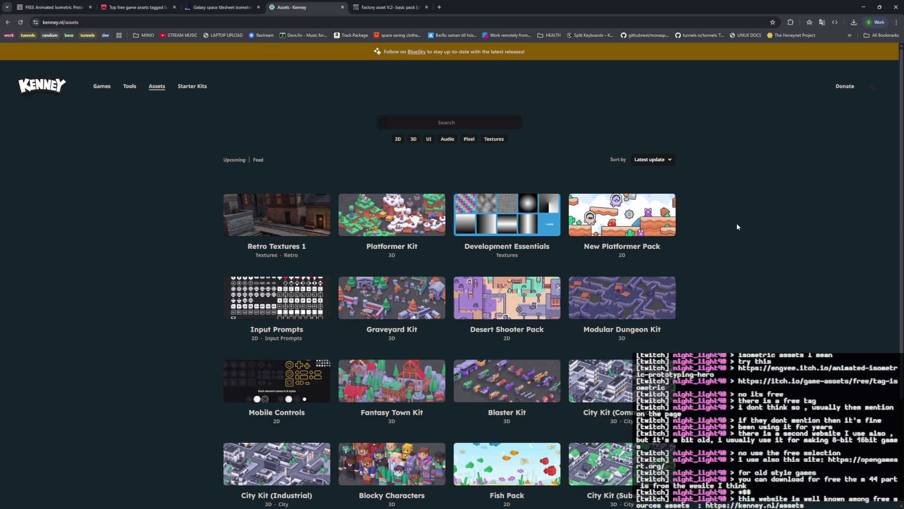
Search the Kenney asset catalogue for 'space'.
{"action": "scroll", "coordinate": [737, 222], "scroll_direction": "down", "scroll_amount": 3}
{"action": "scroll", "coordinate": [727, 230], "scroll_direction": "up", "scroll_amount": 3}
{"action": "left_click", "coordinate": [470, 123]}
{"action": "type", "text": "space"}
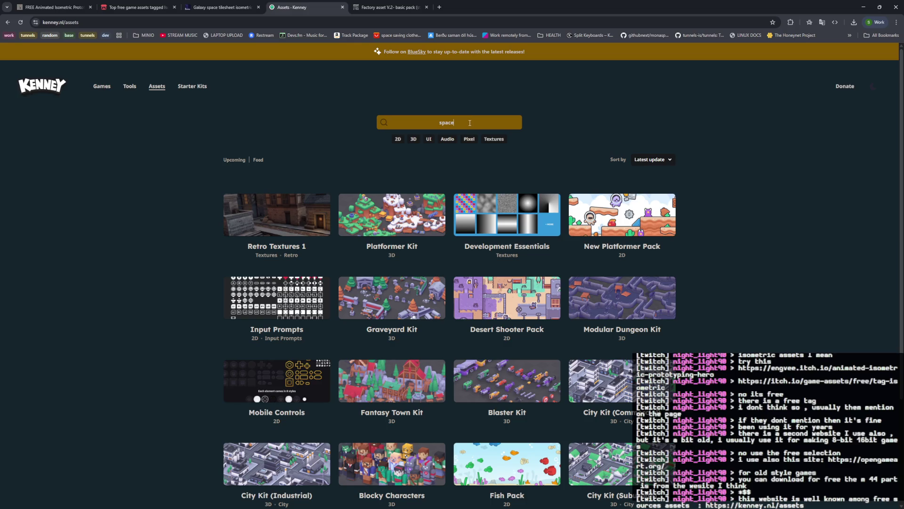
{"action": "key", "text": "Return"}
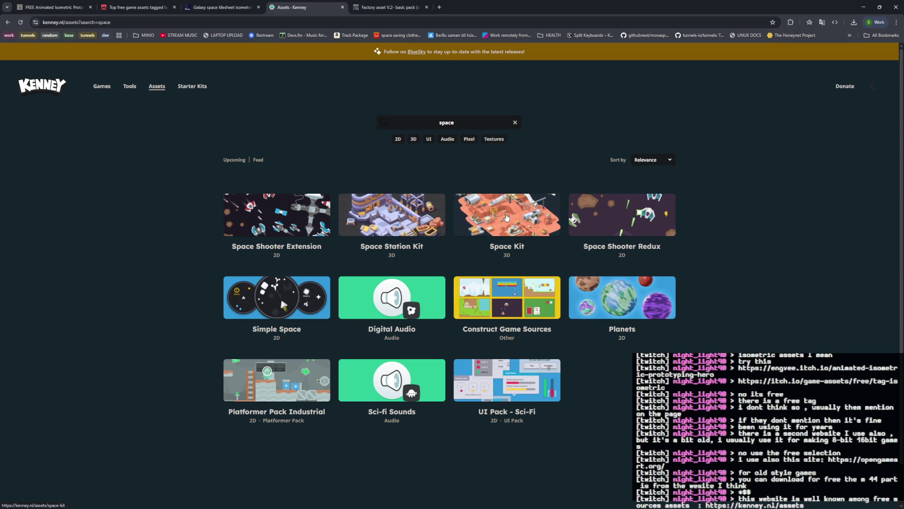
Open Space Kit, Space Shooter Redux and Planets in background tabs; preview and close Space Kit.
{"action": "middle_click", "coordinate": [507, 215]}
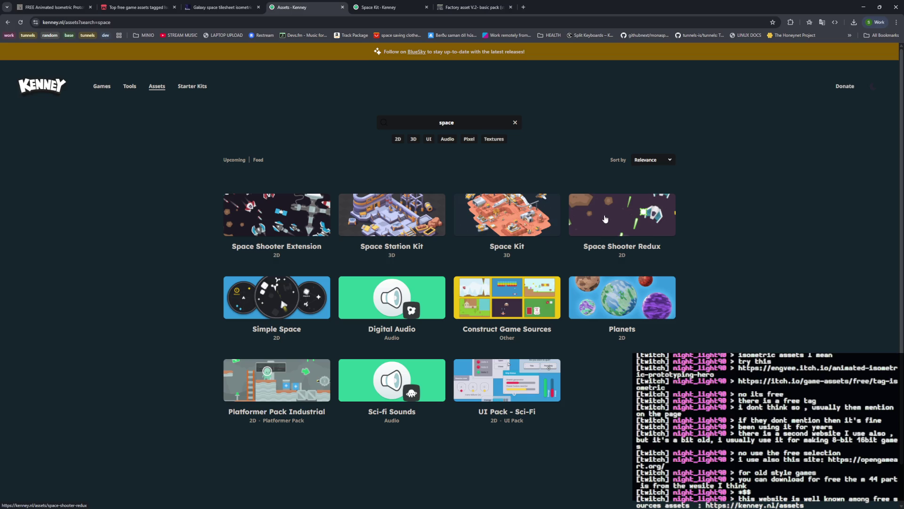
{"action": "middle_click", "coordinate": [608, 218]}
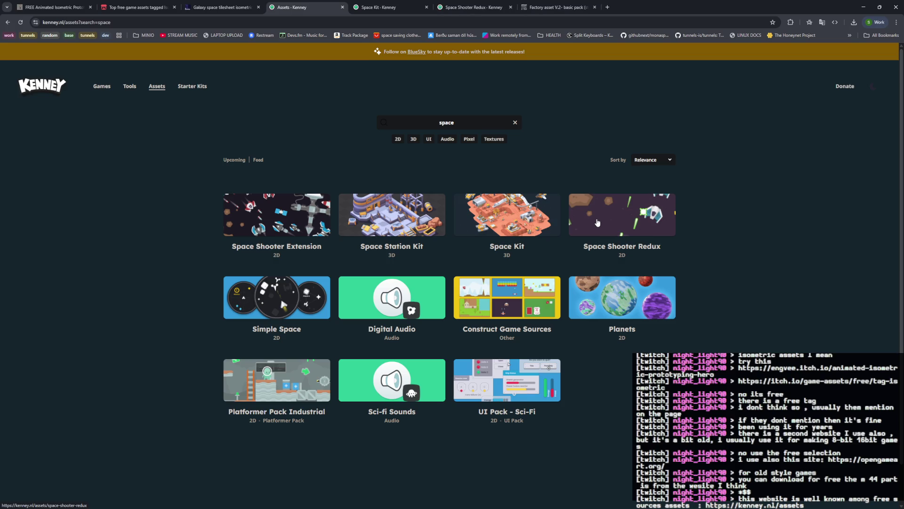
{"action": "middle_click", "coordinate": [612, 296]}
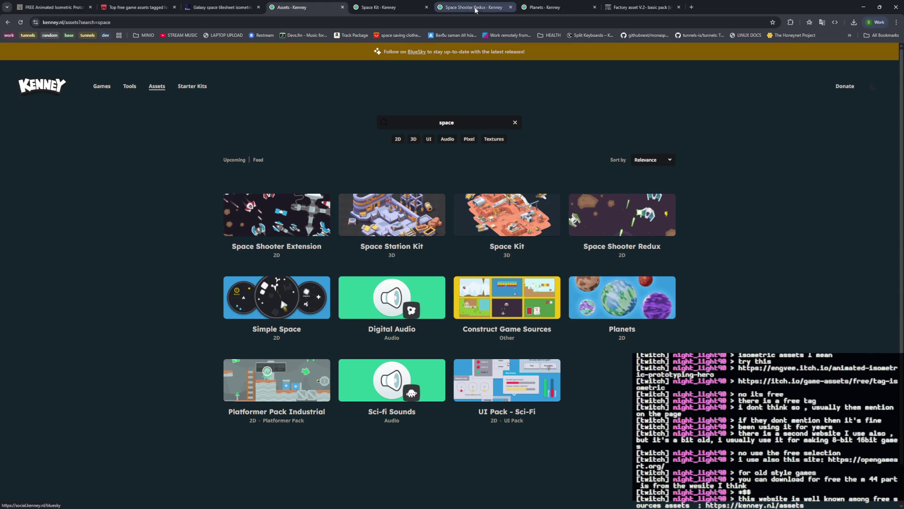
{"action": "left_click", "coordinate": [398, 8]}
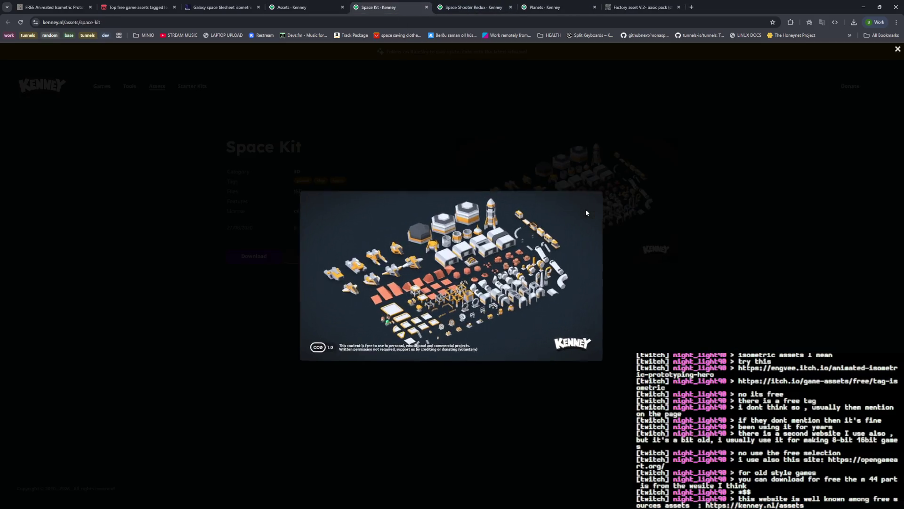
{"action": "left_click", "coordinate": [587, 211]}
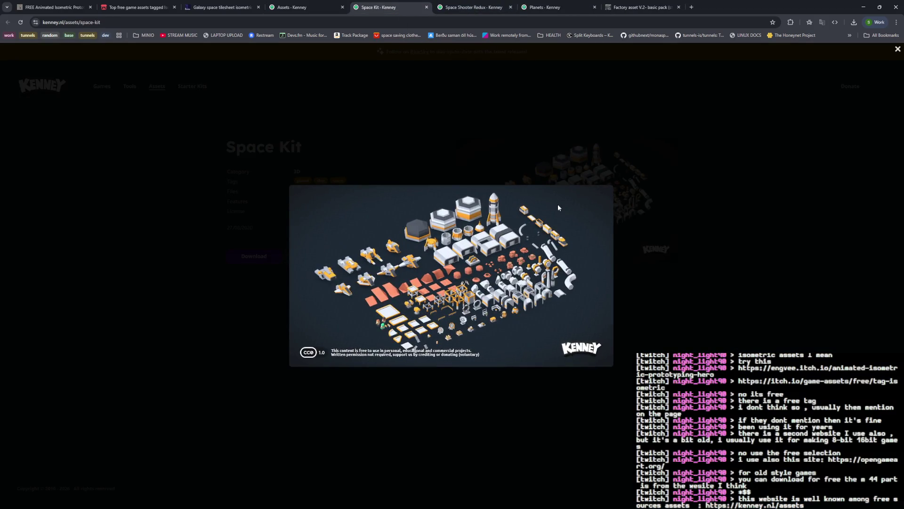
{"action": "left_click", "coordinate": [397, 144]}
{"action": "left_click", "coordinate": [426, 7]}
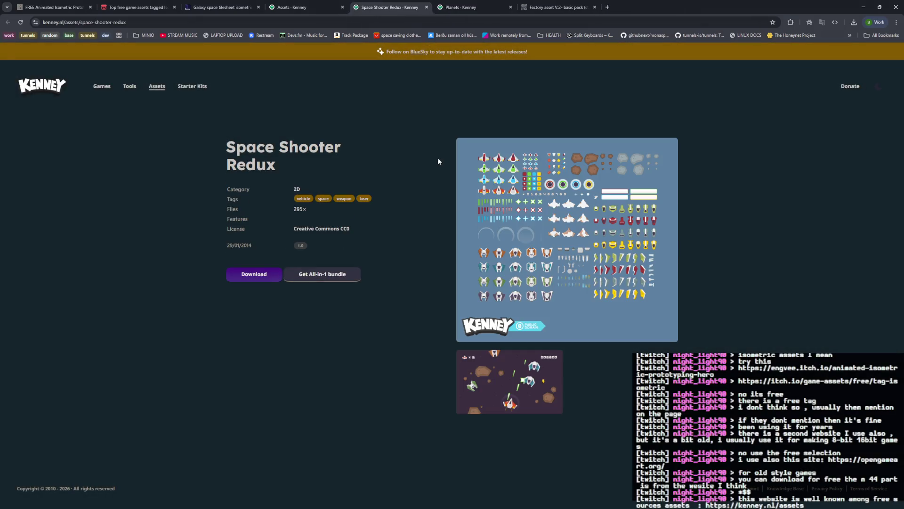
Preview Space Shooter Redux and both Planets images, closing each page afterwards.
{"action": "left_click", "coordinate": [534, 223]}
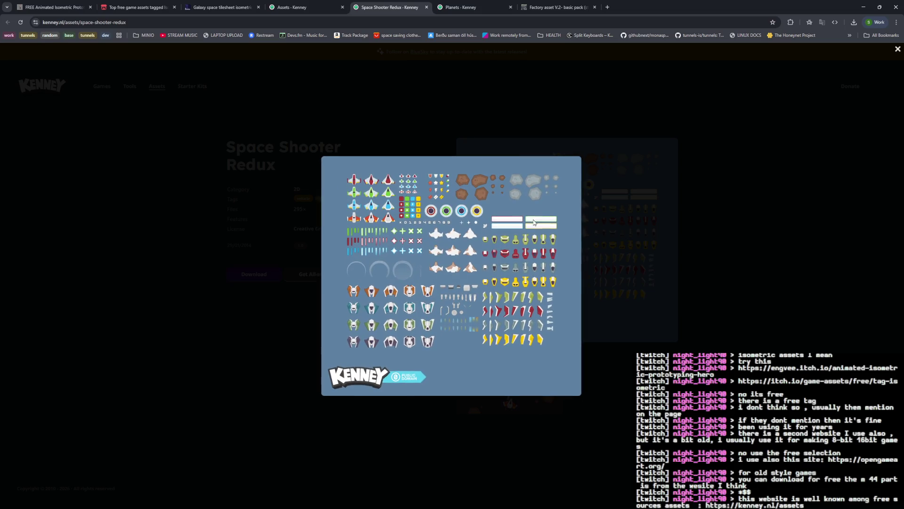
{"action": "left_click", "coordinate": [443, 122]}
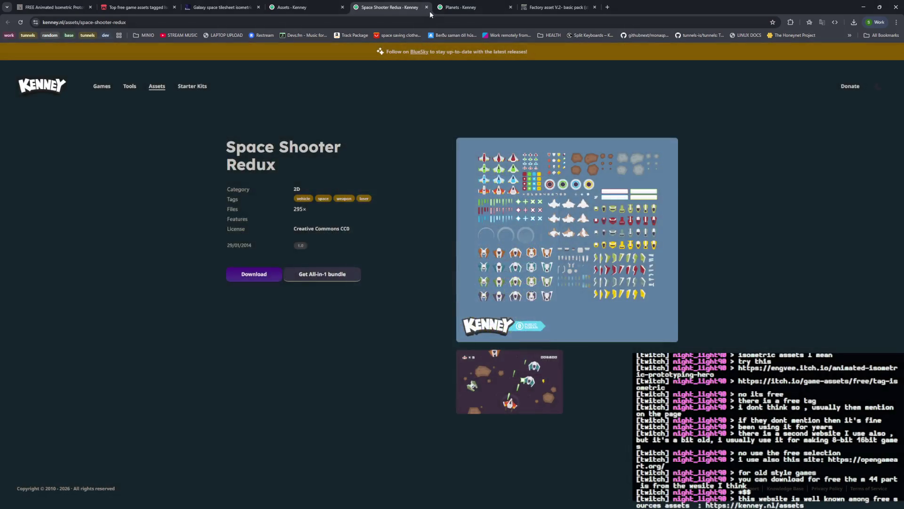
{"action": "left_click", "coordinate": [426, 7]}
{"action": "left_click", "coordinate": [530, 195]}
{"action": "left_click", "coordinate": [417, 164]}
{"action": "left_click", "coordinate": [481, 275]}
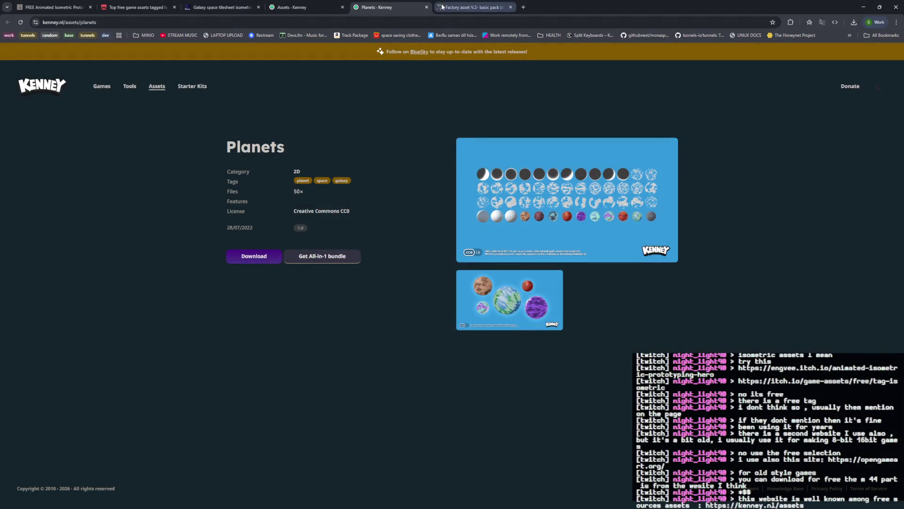
{"action": "key", "text": "ctrl+w"}
{"action": "scroll", "coordinate": [441, 162], "scroll_direction": "down", "scroll_amount": 1}
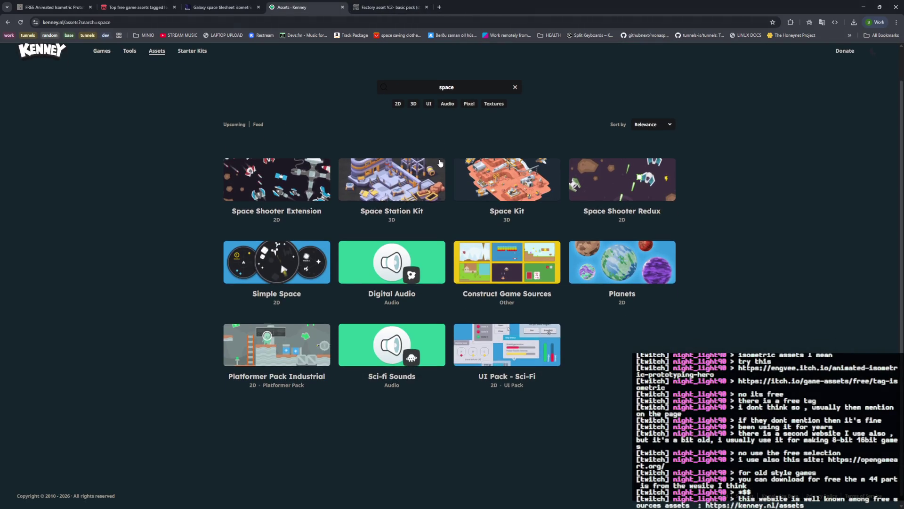
{"action": "left_click", "coordinate": [439, 8]}
Search the web for 'dalle' and launch DALL·E 3 in ChatGPT from OpenAI's page.
{"action": "type", "text": "dalle"}
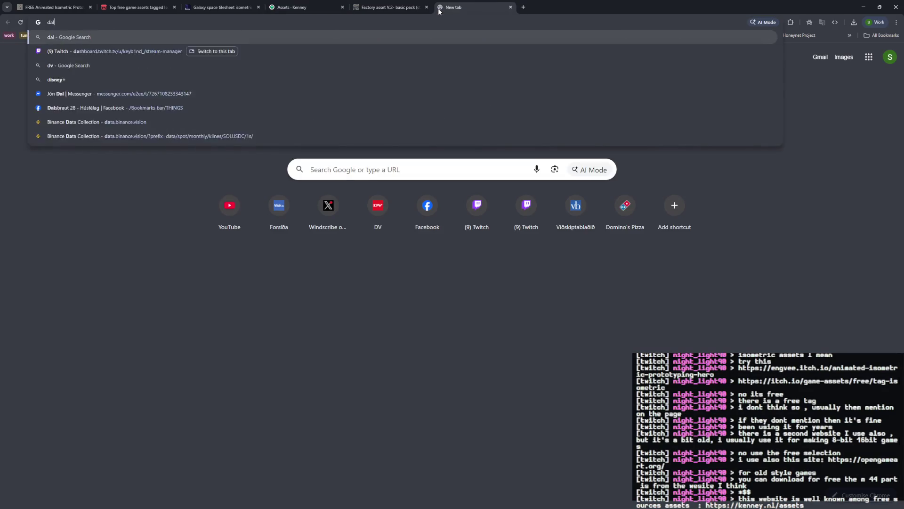
{"action": "key", "text": "Return"}
{"action": "left_click", "coordinate": [116, 235]}
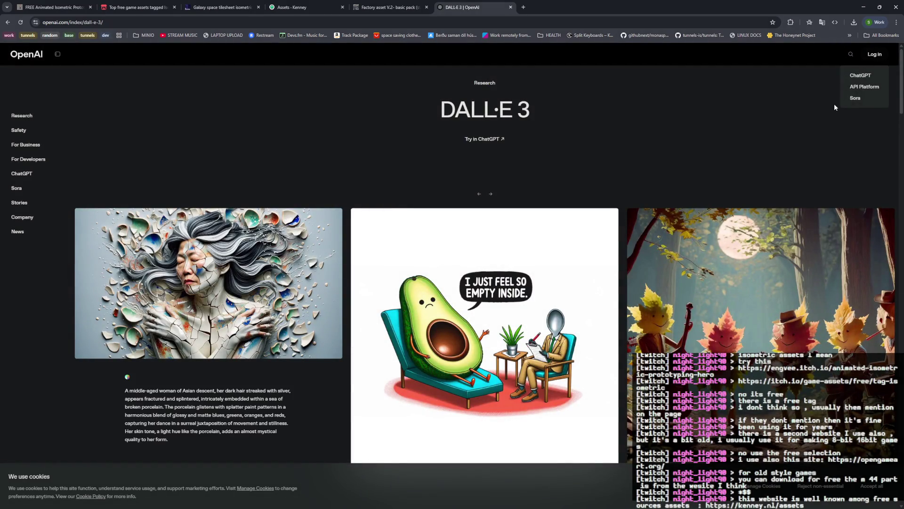
{"action": "mouse_move", "coordinate": [875, 60]}
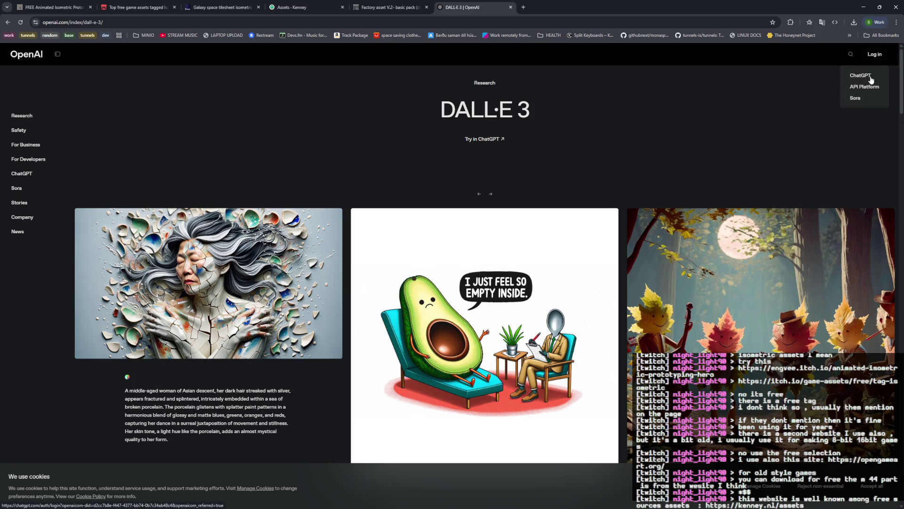
{"action": "left_click", "coordinate": [502, 139]}
{"action": "left_click", "coordinate": [465, 8]}
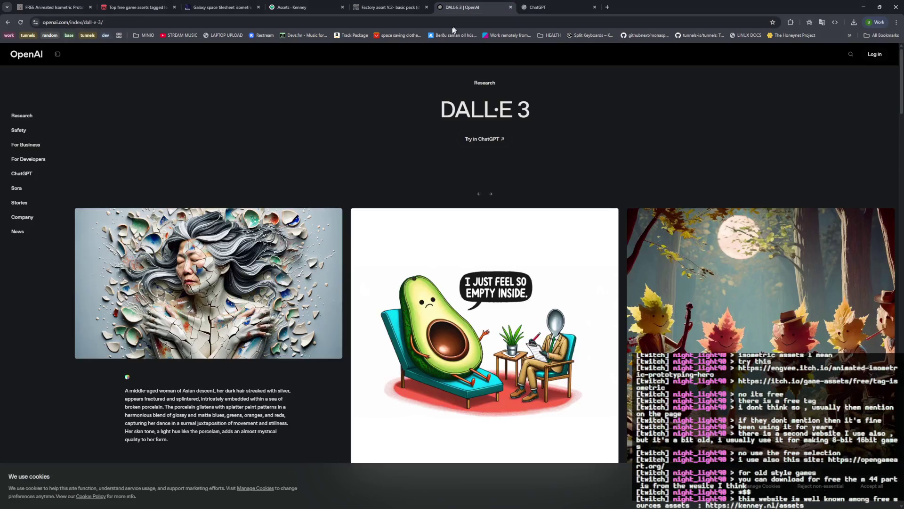
In ChatGPT, go to Features > Images, open the Images app and sign in with Google.
{"action": "left_click", "coordinate": [551, 6]}
{"action": "left_click", "coordinate": [392, 250]}
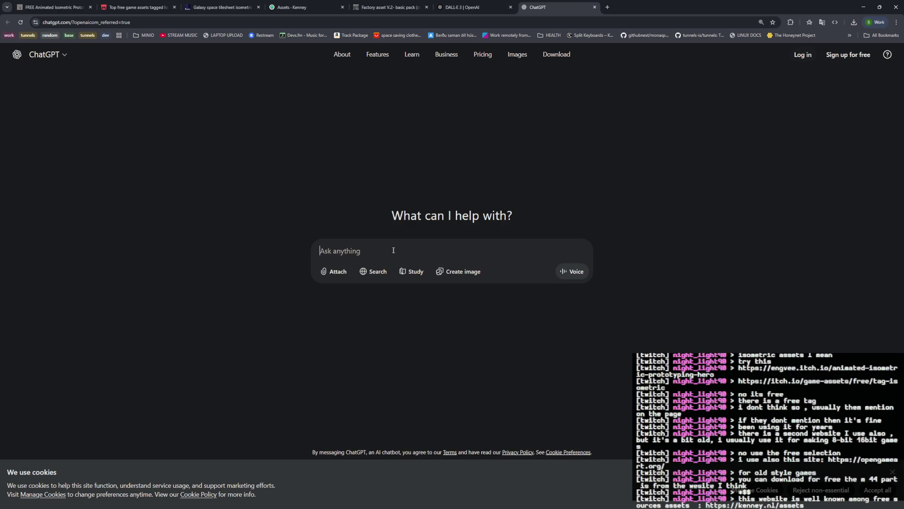
{"action": "left_click", "coordinate": [378, 54]}
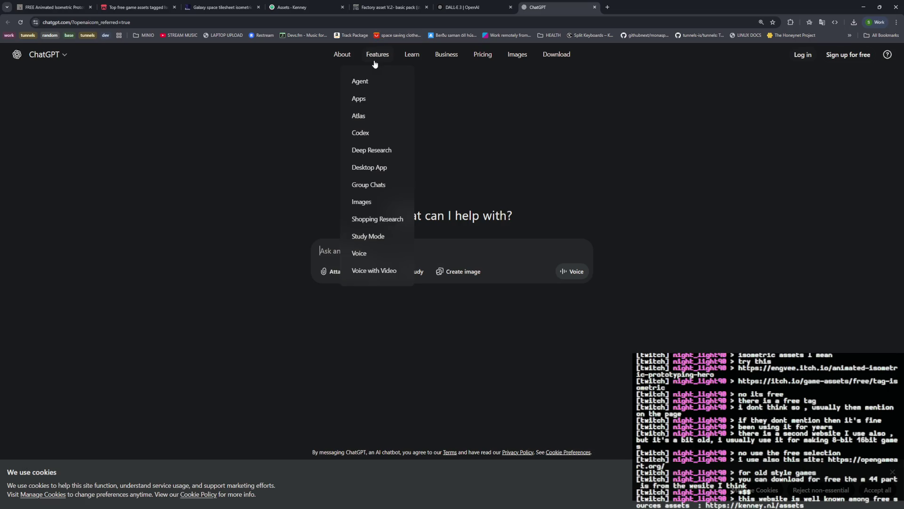
{"action": "left_click", "coordinate": [370, 204]}
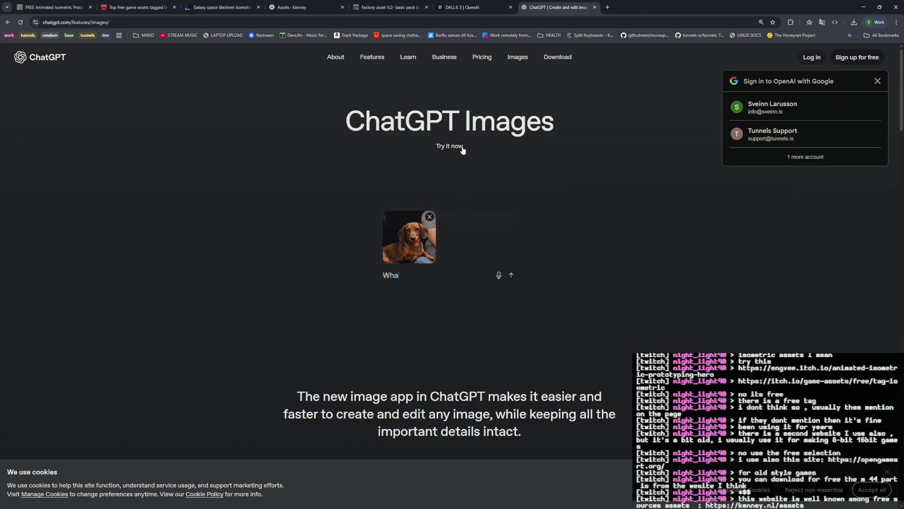
{"action": "left_click", "coordinate": [459, 146]}
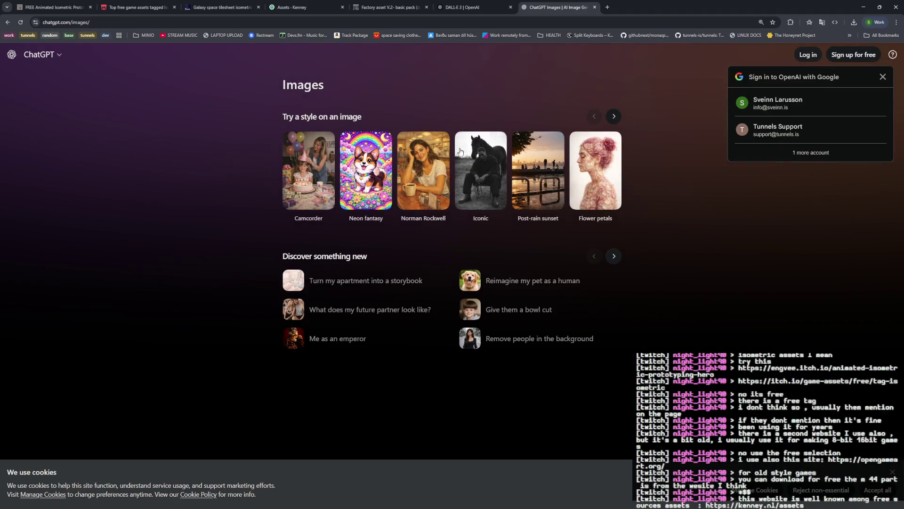
{"action": "left_click", "coordinate": [780, 109]}
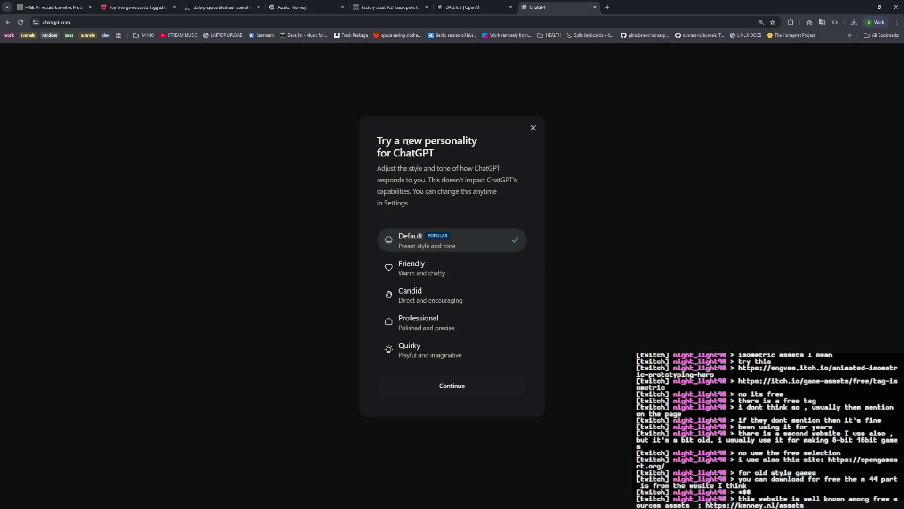
Dismiss the personality prompt, open Images and page through the style carousel.
{"action": "left_click", "coordinate": [533, 127]}
{"action": "left_click", "coordinate": [53, 112]}
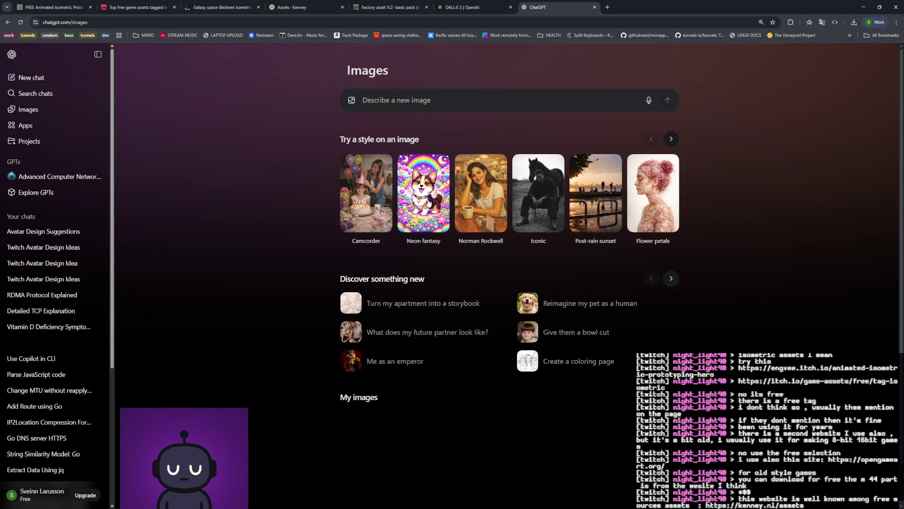
{"action": "left_click", "coordinate": [671, 140]}
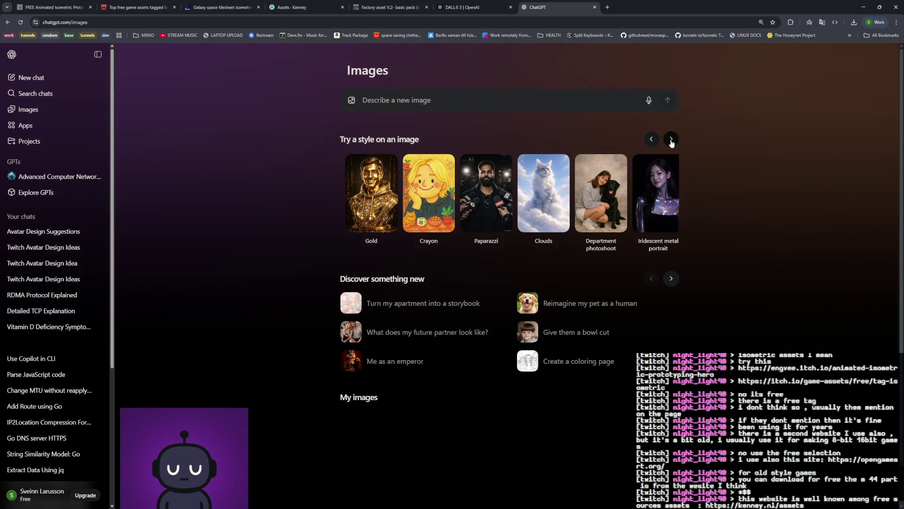
{"action": "left_click", "coordinate": [671, 140]}
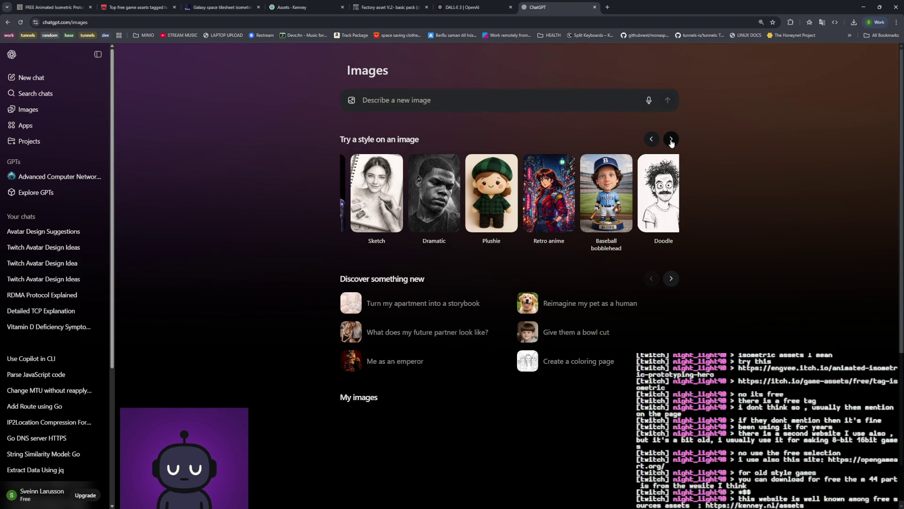
{"action": "left_click", "coordinate": [671, 140]}
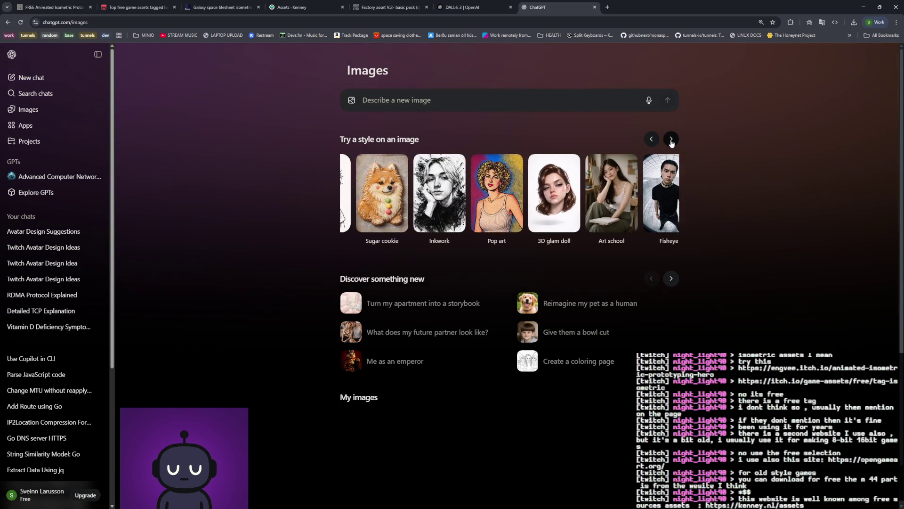
{"action": "left_click", "coordinate": [671, 139]}
{"action": "left_click", "coordinate": [652, 140]}
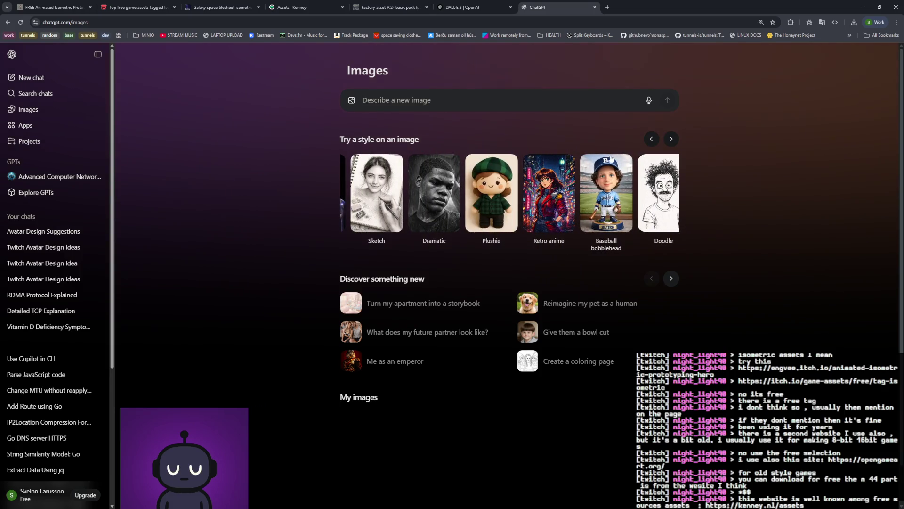
Try the Retro anime style, cancel it, and return the carousel to the first styles.
{"action": "left_click", "coordinate": [551, 228]}
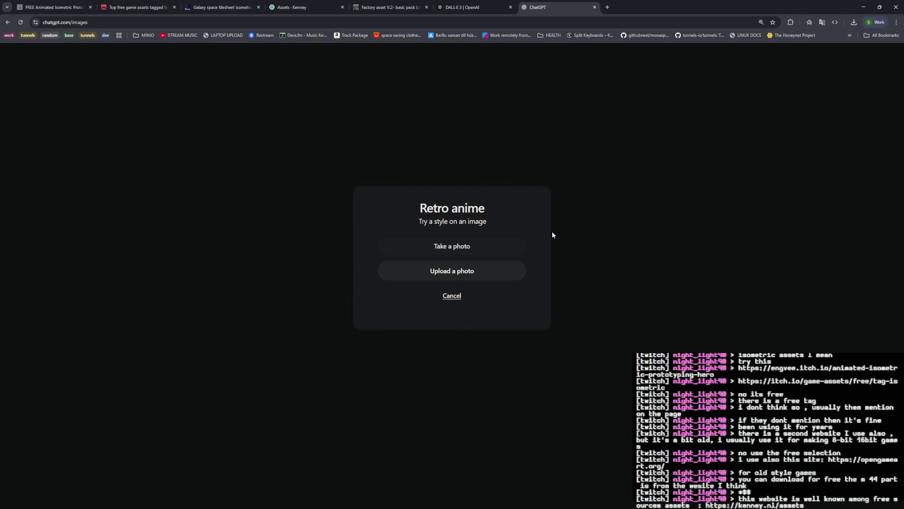
{"action": "left_click", "coordinate": [452, 295]}
{"action": "left_click", "coordinate": [650, 139]}
{"action": "left_click", "coordinate": [650, 140]}
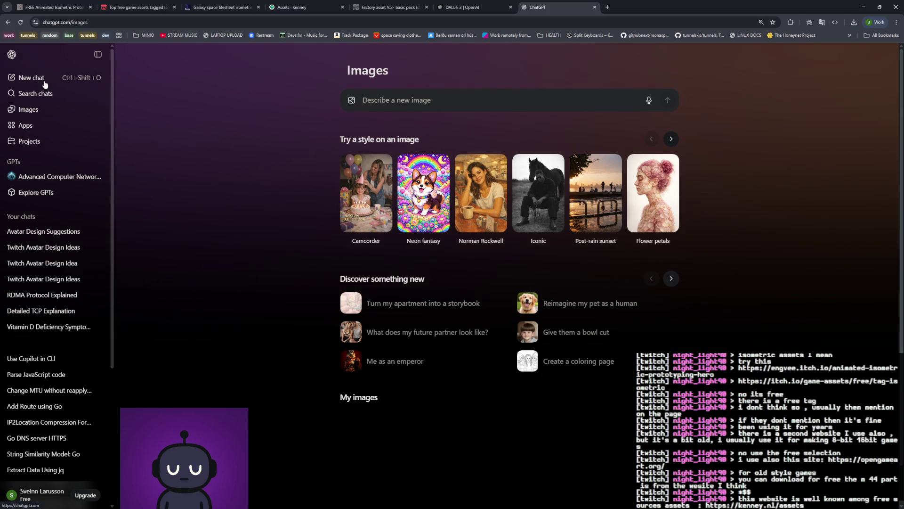
{"action": "left_click", "coordinate": [97, 22]}
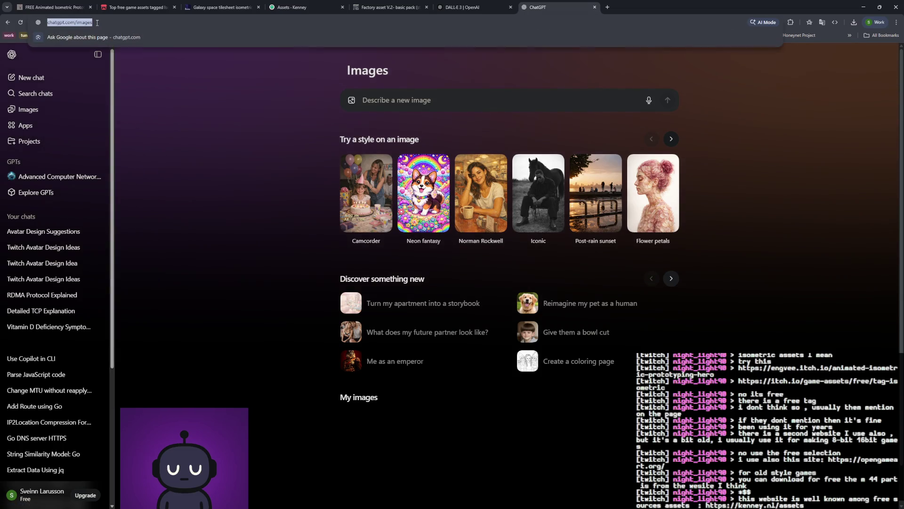
Search Google for 'dall e' after a 'dakke' typo, open OpenAI's DALL·E 3 page and choose Try in ChatGPT.
{"action": "type", "text": "dakke"}
{"action": "key", "text": "Return"}
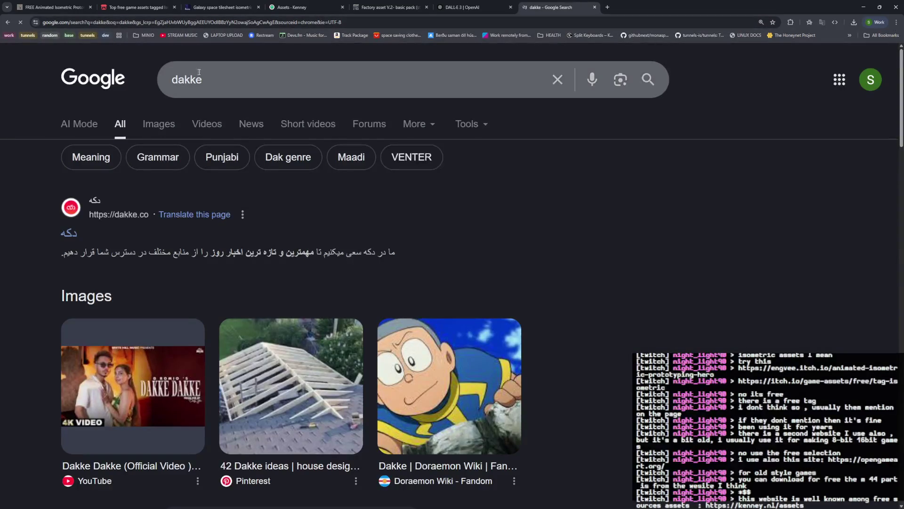
{"action": "type", "text": "dall e"}
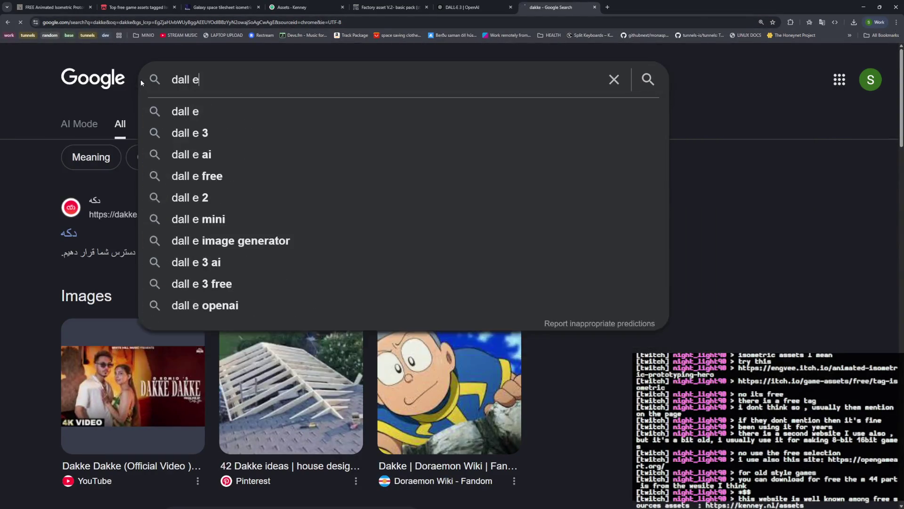
{"action": "key", "text": "Return"}
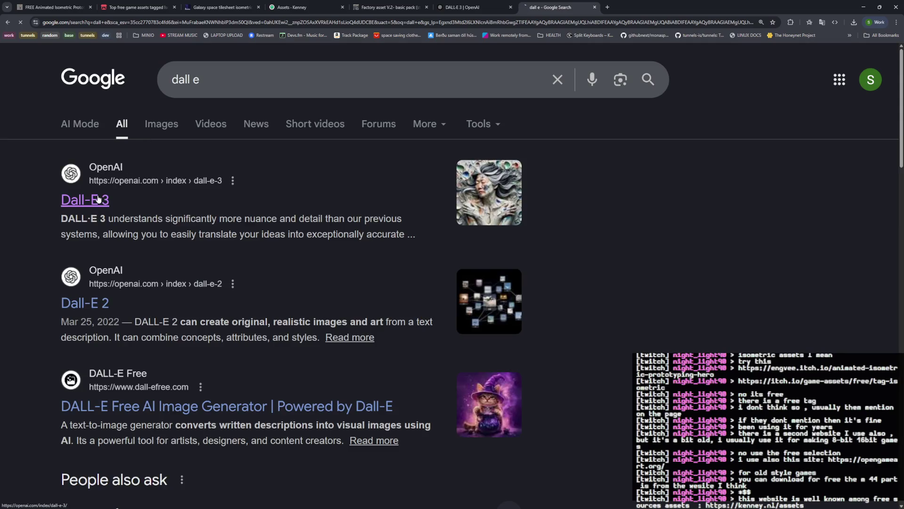
{"action": "left_click", "coordinate": [96, 200]}
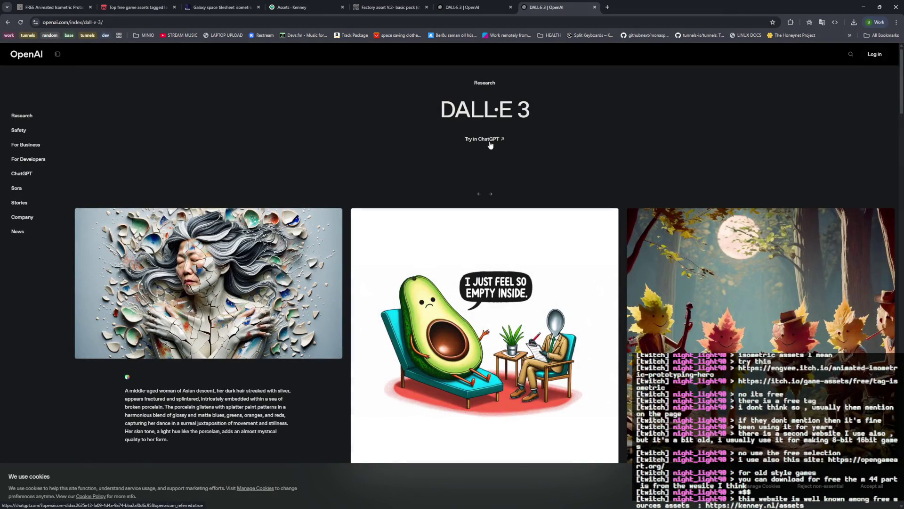
{"action": "scroll", "coordinate": [494, 168], "scroll_direction": "down", "scroll_amount": 15}
{"action": "scroll", "coordinate": [522, 201], "scroll_direction": "up", "scroll_amount": 13}
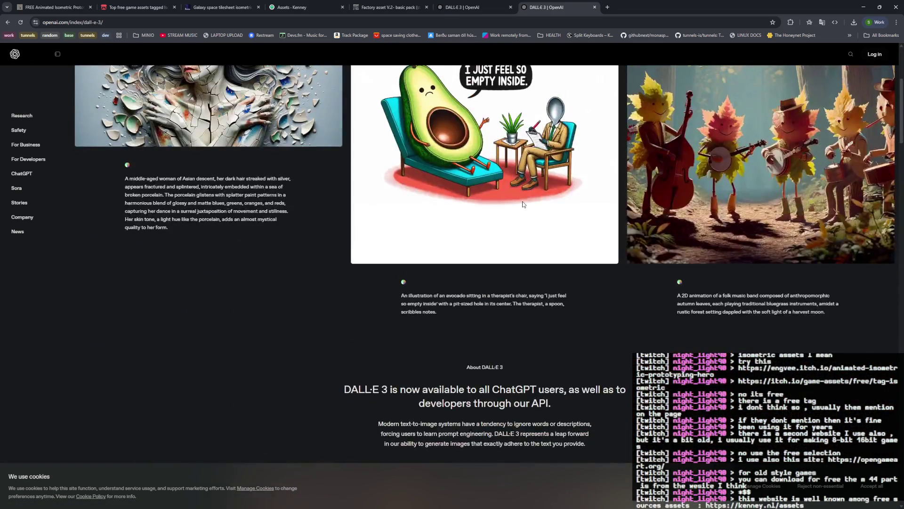
{"action": "scroll", "coordinate": [523, 203], "scroll_direction": "up", "scroll_amount": 2}
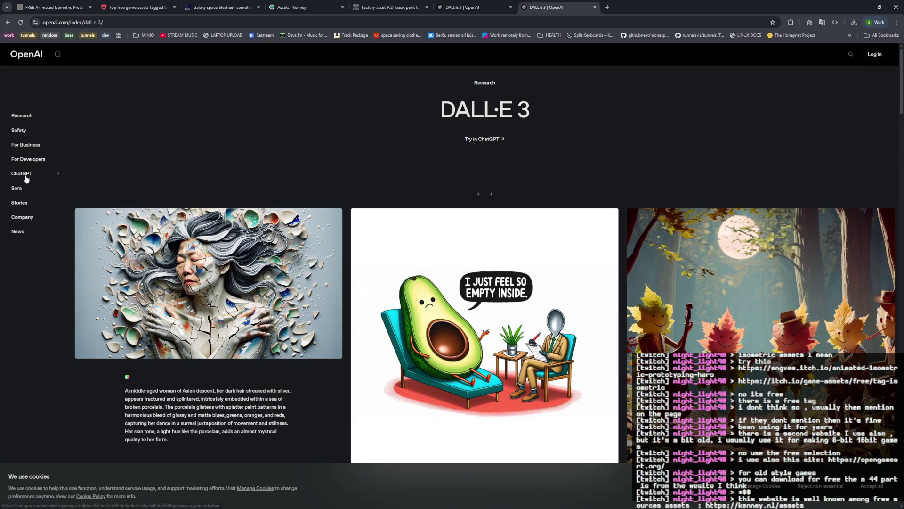
{"action": "left_click", "coordinate": [496, 139]}
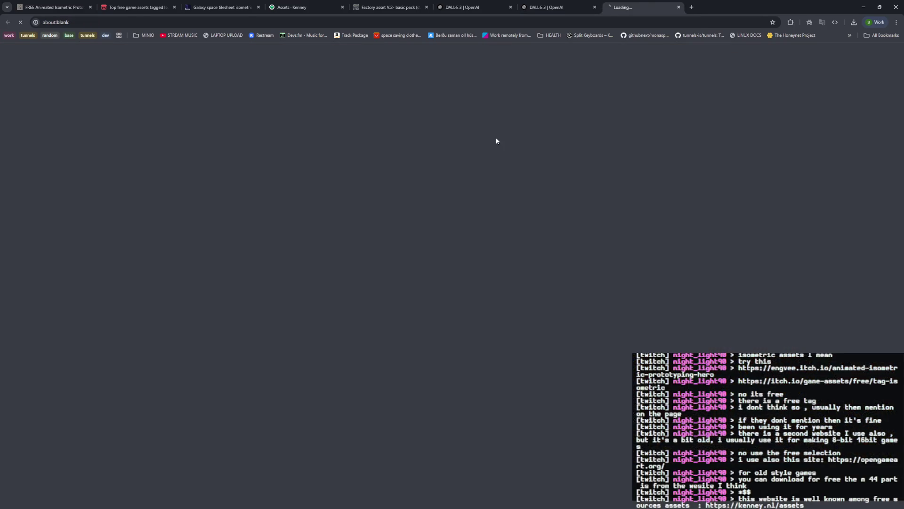
Ask ChatGPT: 'Generate me a full 2d isometric game asset sheet for a space game'.
{"action": "type", "text": "Generate me a full "}
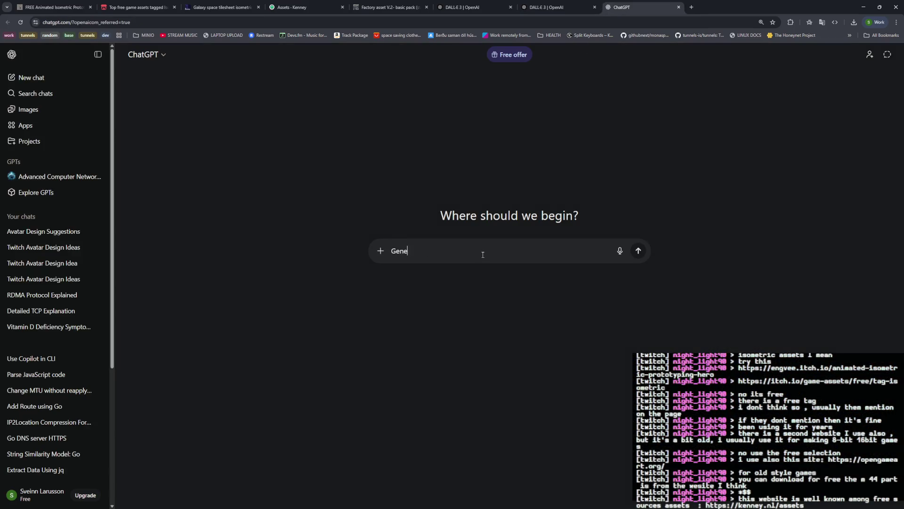
{"action": "type", "text": "2d isometric game asset sheet for a space game:"}
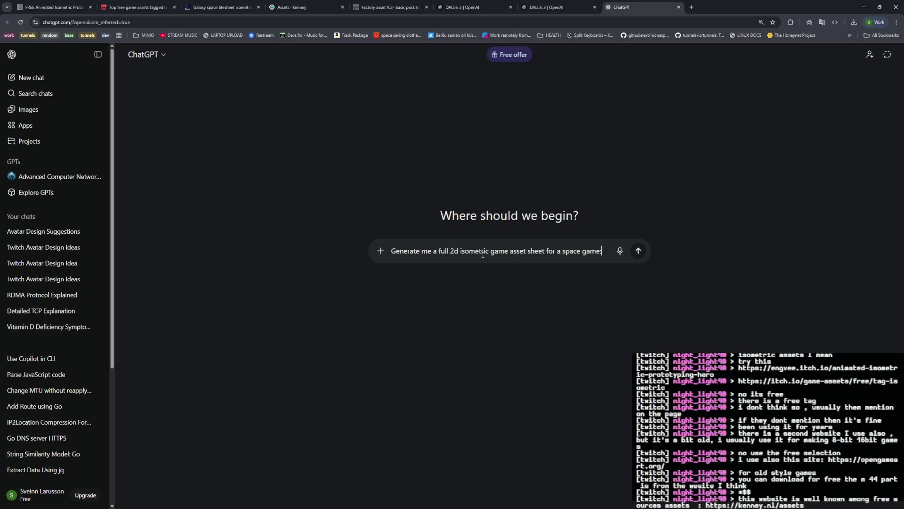
{"action": "key", "text": "Return"}
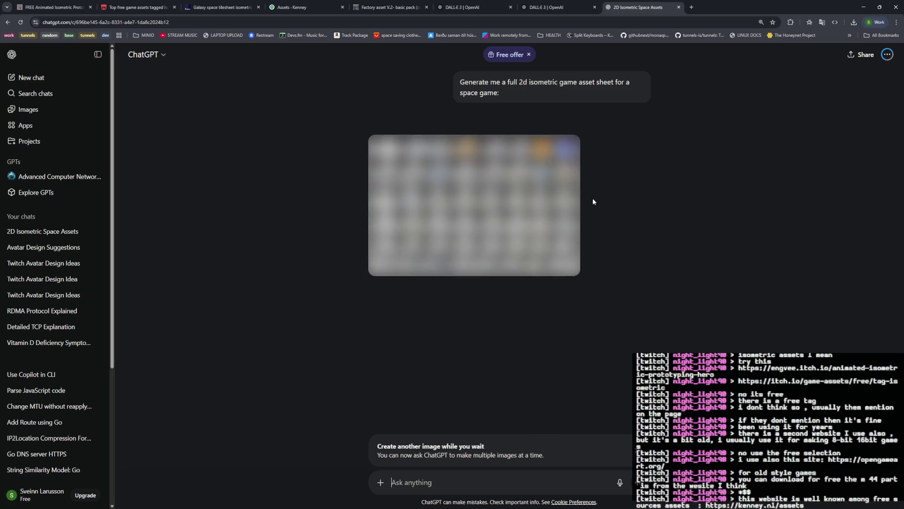
{"action": "mouse_move", "coordinate": [581, 118]}
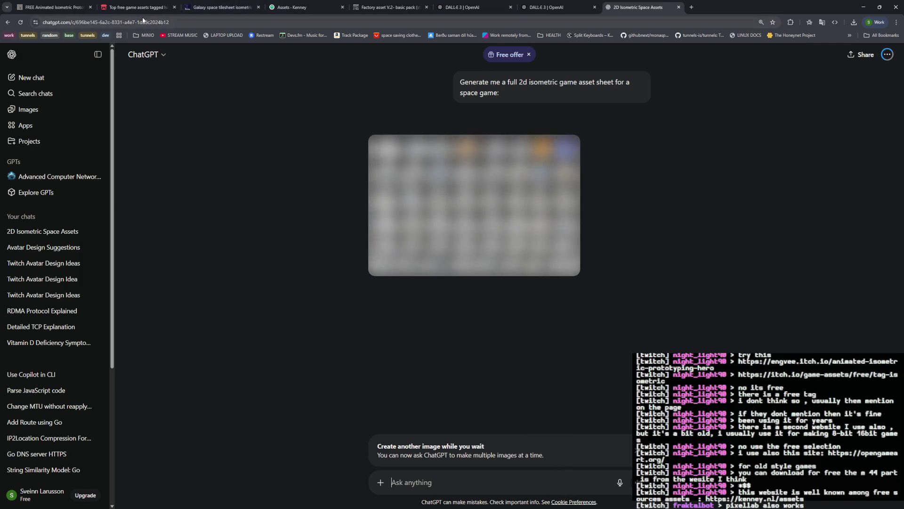
Check the PixelLab create-character page, then maximize ChatGPT and view the finished space asset sheet full size.
{"action": "mouse_move", "coordinate": [730, 10]}
{"action": "left_mouse_down"}
{"action": "mouse_move", "coordinate": [361, 137]}
{"action": "mouse_move", "coordinate": [0, 142]}
{"action": "left_mouse_up"}
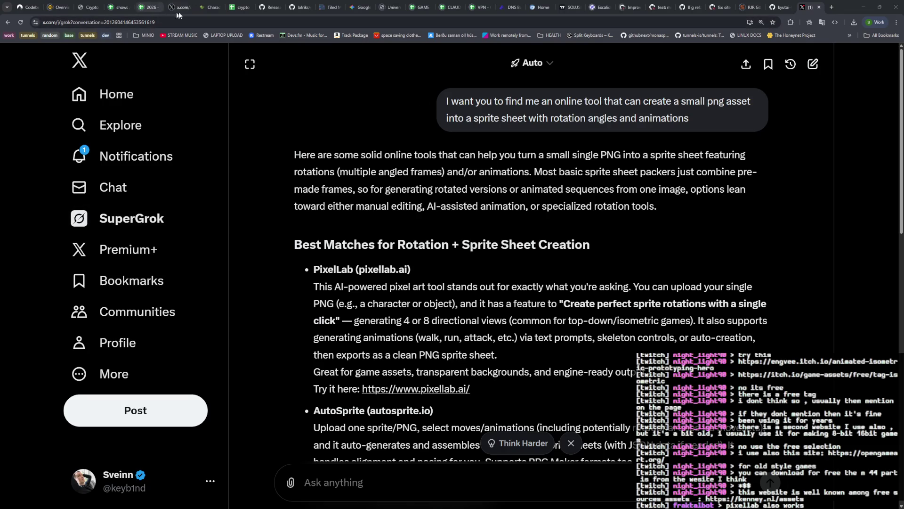
{"action": "left_click", "coordinate": [207, 7]}
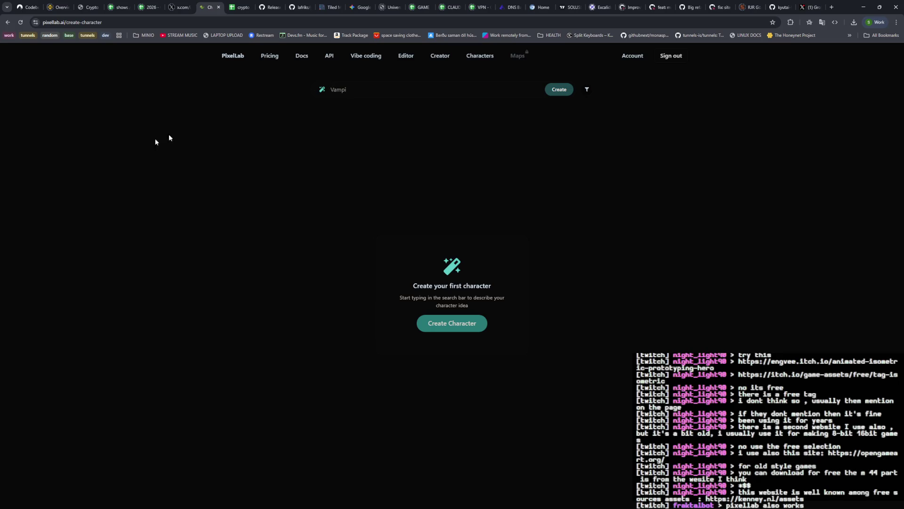
{"action": "key", "text": "alt+Tab"}
{"action": "mouse_move", "coordinate": [165, 124]}
{"action": "left_mouse_down"}
{"action": "mouse_move", "coordinate": [451, 124]}
{"action": "mouse_move", "coordinate": [628, 83]}
{"action": "left_mouse_up"}
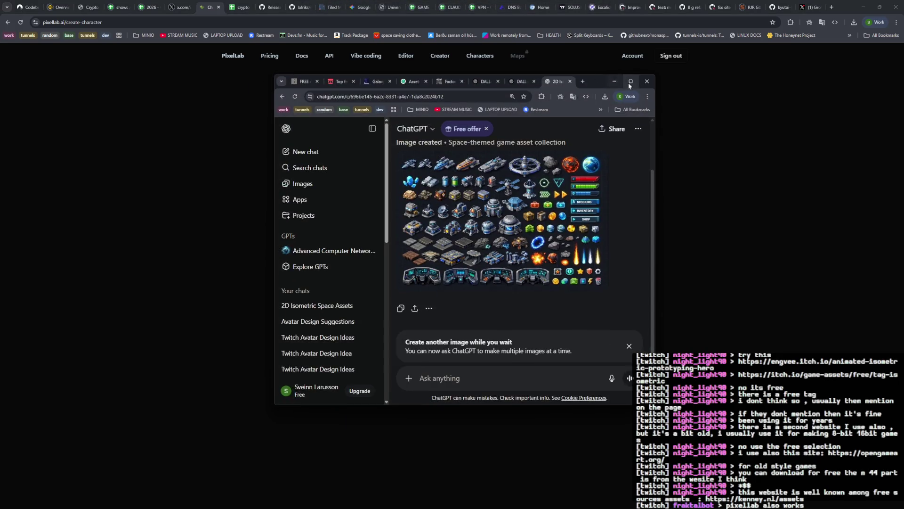
{"action": "left_click", "coordinate": [630, 82]}
{"action": "left_click", "coordinate": [513, 214]}
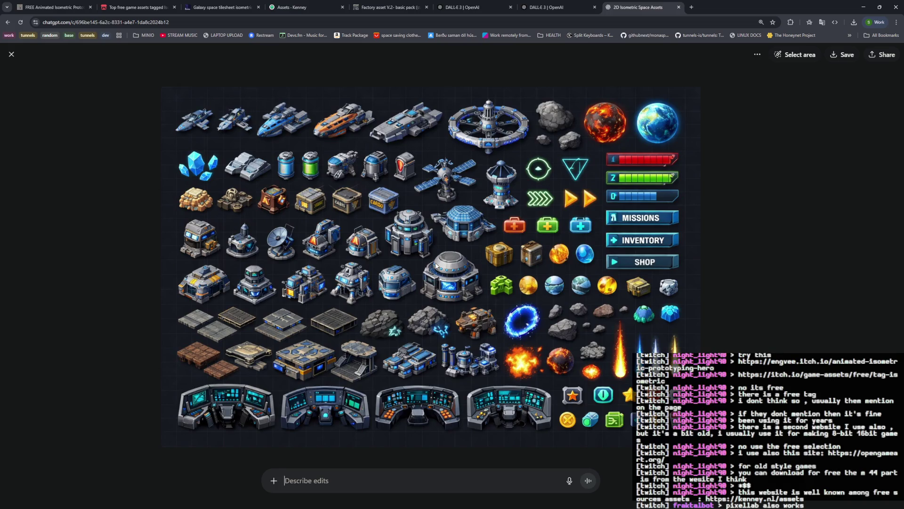
Save the space asset sheet as a PNG in the game folder, then start the sprite-sheet prompt.
{"action": "right_click", "coordinate": [449, 241]}
{"action": "left_click", "coordinate": [484, 258]}
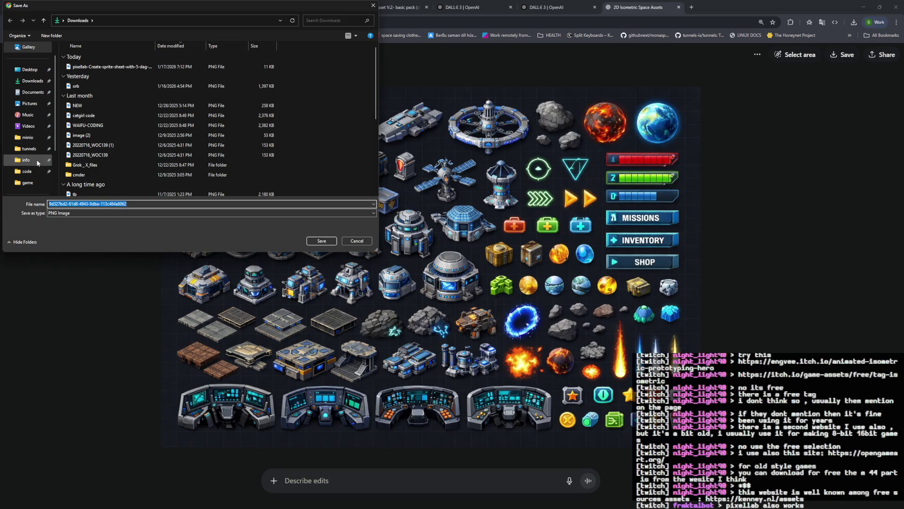
{"action": "left_click", "coordinate": [27, 182]}
{"action": "left_click", "coordinate": [322, 241]}
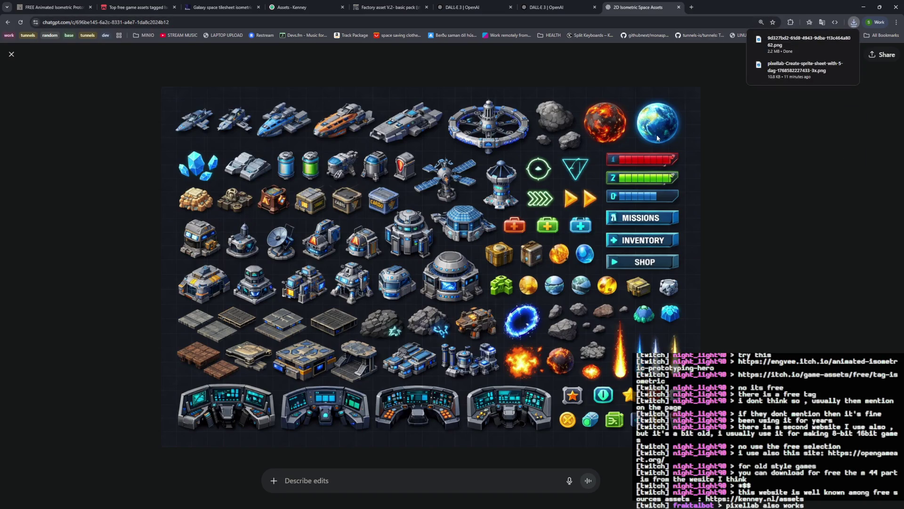
{"action": "key", "text": "Escape"}
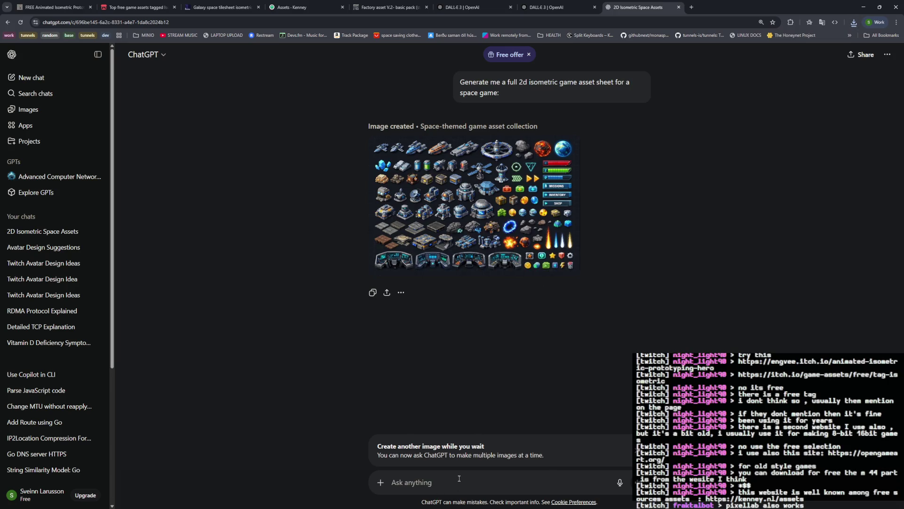
{"action": "type", "text": "I want you to cr"}
{"action": "type", "text": "eate a sprit she"}
{"action": "type", "text": "et "}
{"action": "type", "text": "where each sp"}
{"action": "type", "text": "irt "}
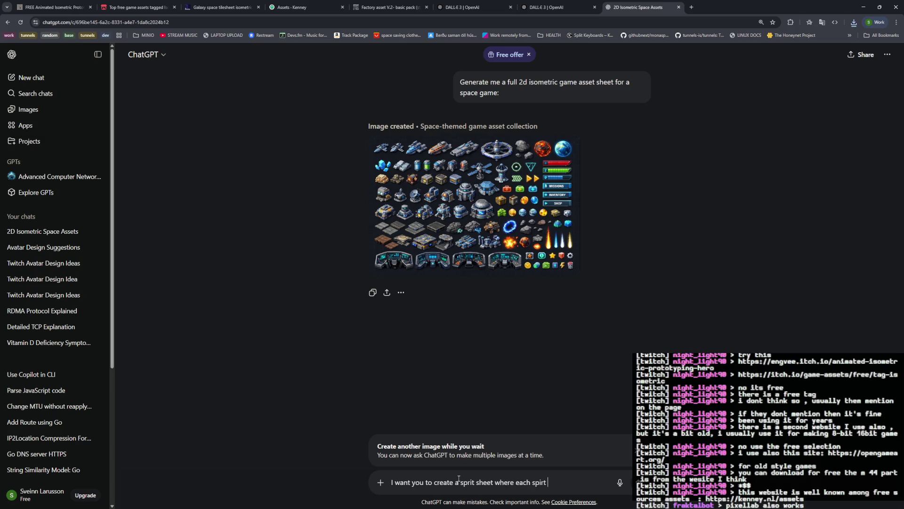
{"action": "type", "text": "e is "}
{"action": "type", "text": "124"}
Finish and send the prompt for 64x64 sprites of the first asset rotating 5° around Y to 360°.
{"action": "key", "text": "BackSpace"}
{"action": "key", "text": "BackSpace"}
{"action": "type", "text": "64"}
{"action": "type", "text": "x64"}
{"action": "type", "text": " and each "}
{"action": "type", "text": "sprite is 2"}
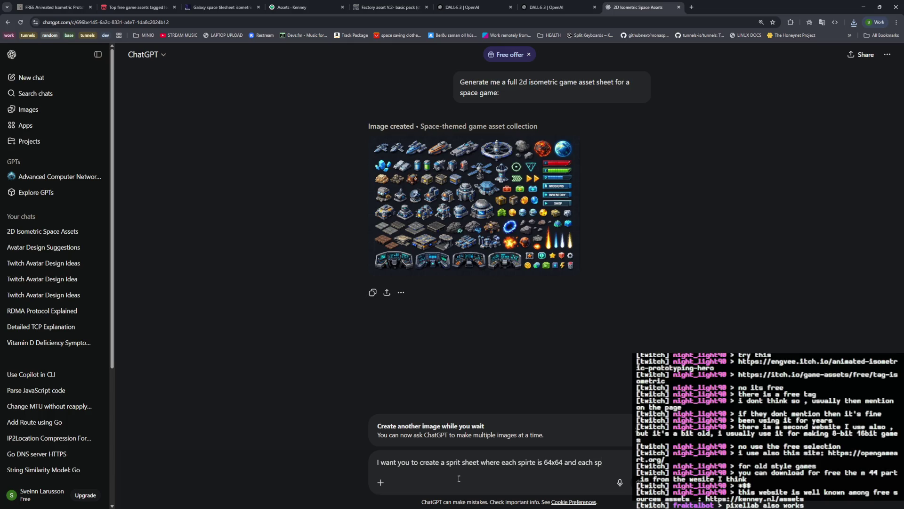
{"action": "type", "text": "d isometric ang"}
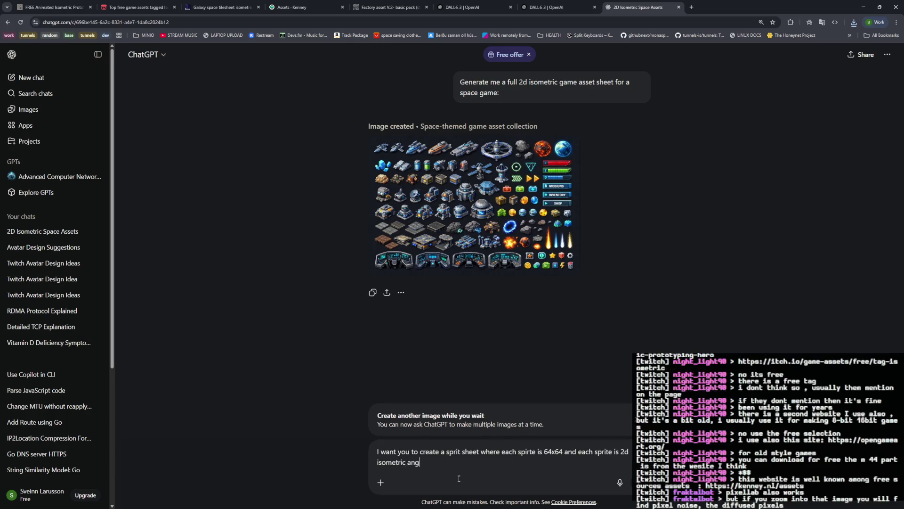
{"action": "type", "text": "led a"}
{"action": "key", "text": "ctrl+BackSpace"}
{"action": "key", "text": "ctrl+BackSpace"}
{"action": "key", "text": "ctrl+BackSpace"}
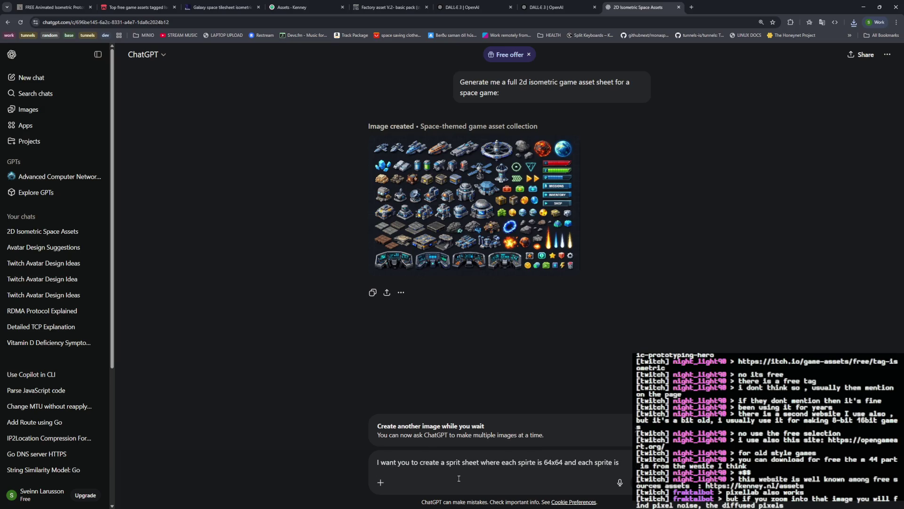
{"action": "type", "text": "espresent "}
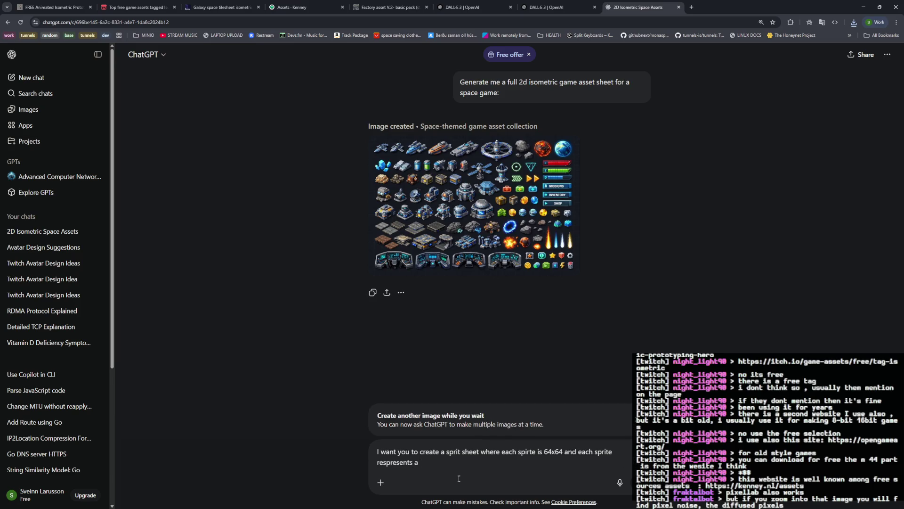
{"action": "type", "text": "5dagree angle"}
{"action": "type", "text": " rotation "}
{"action": "type", "text": "on the y a"}
{"action": "type", "text": "xis"}
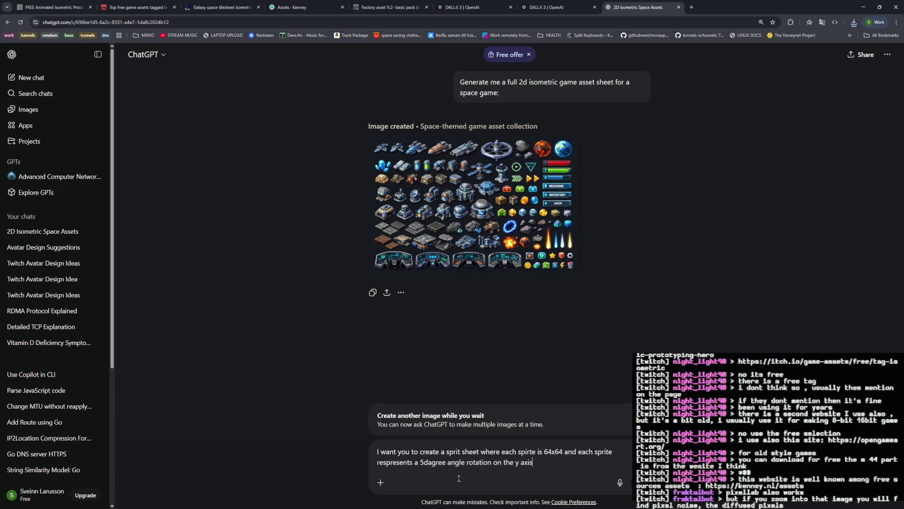
{"action": "type", "text": " until we reach "}
{"action": "type", "text": "a full "}
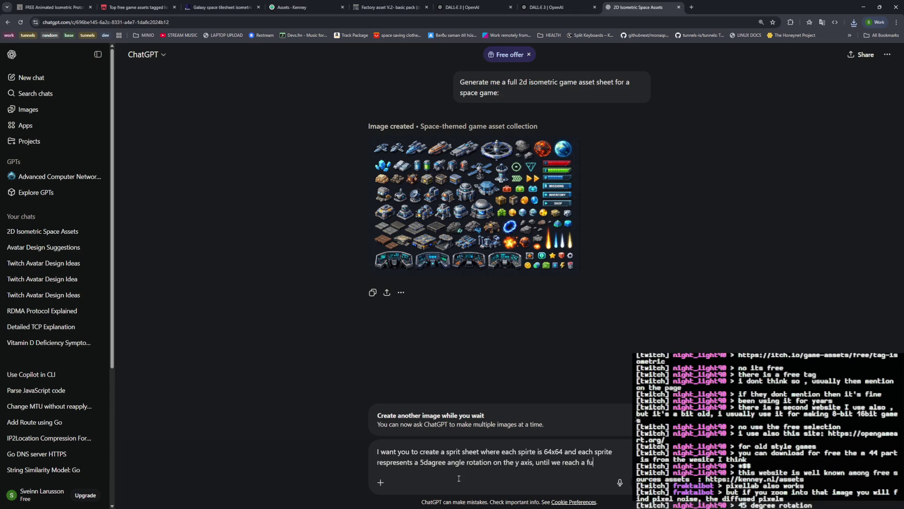
{"action": "type", "text": "360"}
{"action": "type", "text": "dagree"}
{"action": "type", "text": "Use the first asse"}
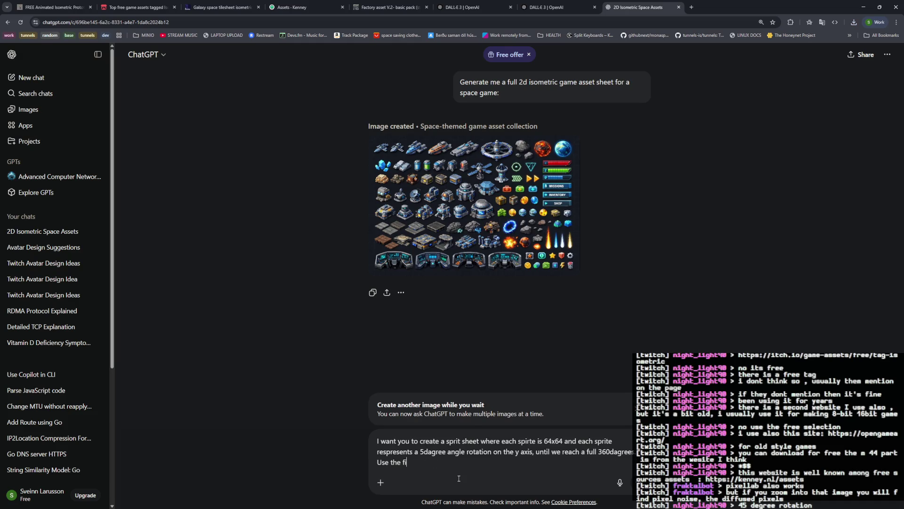
{"action": "type", "text": "t from the asset she"}
{"action": "type", "text": "et you just create"}
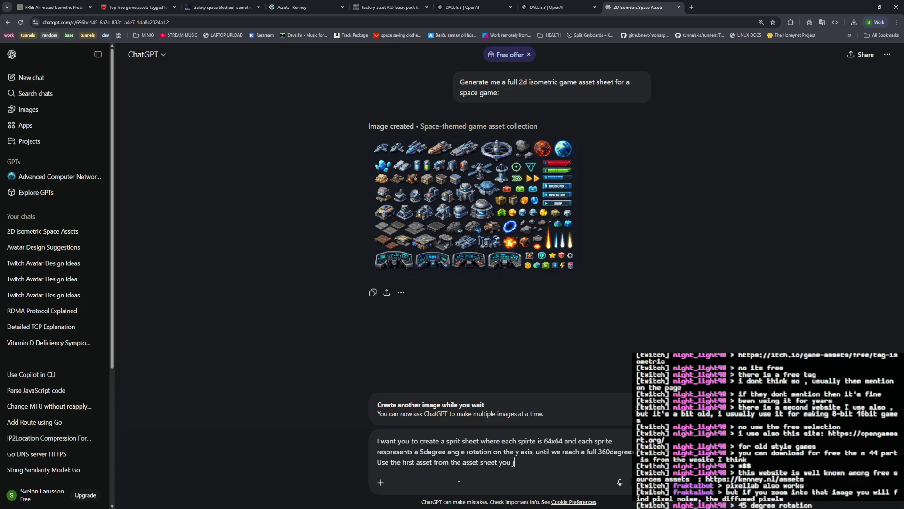
{"action": "type", "text": "d"}
{"action": "key", "text": "Return"}
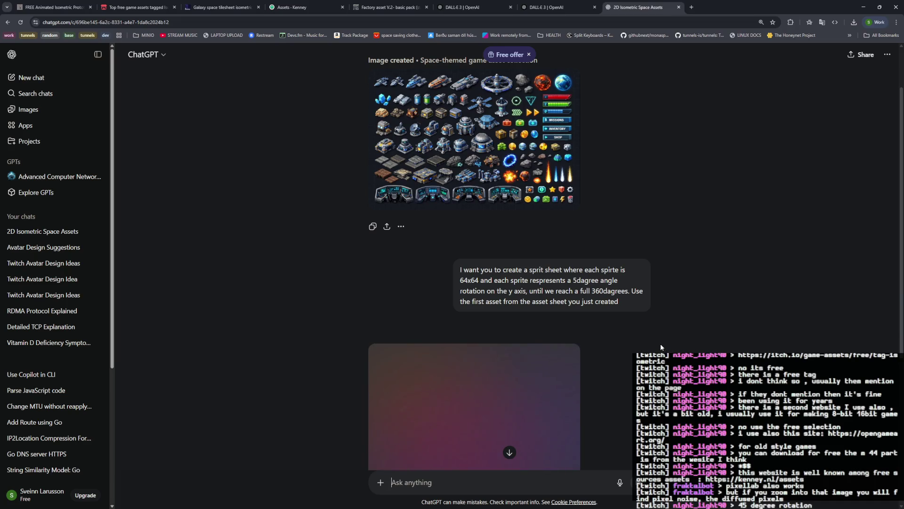
Recheck the 64x64 size in the sent prompt, then switch to the terminal with the UI-asset summary.
{"action": "scroll", "coordinate": [660, 347], "scroll_direction": "up", "scroll_amount": 2}
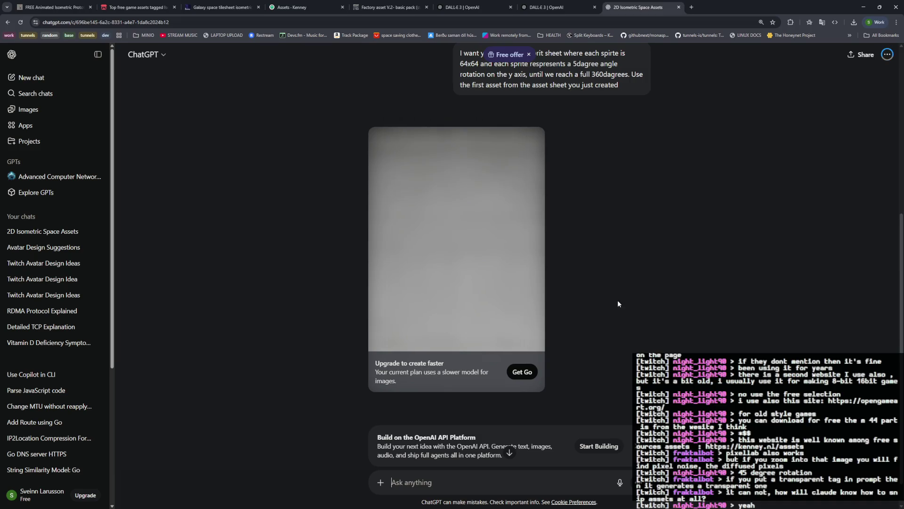
{"action": "scroll", "coordinate": [617, 304], "scroll_direction": "up", "scroll_amount": 5}
{"action": "left_click_drag", "start_coordinate": [481, 346], "coordinate": [461, 347]}
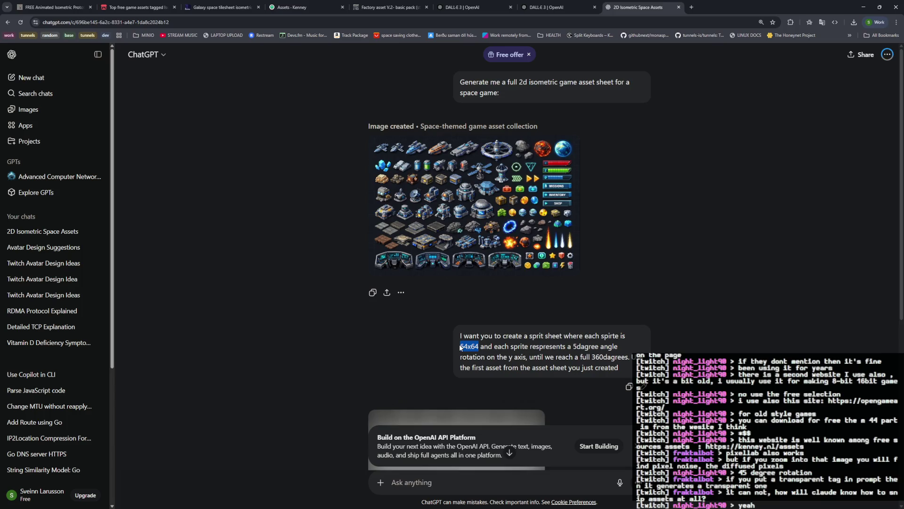
{"action": "left_click", "coordinate": [491, 348]}
{"action": "scroll", "coordinate": [394, 335], "scroll_direction": "down", "scroll_amount": 5}
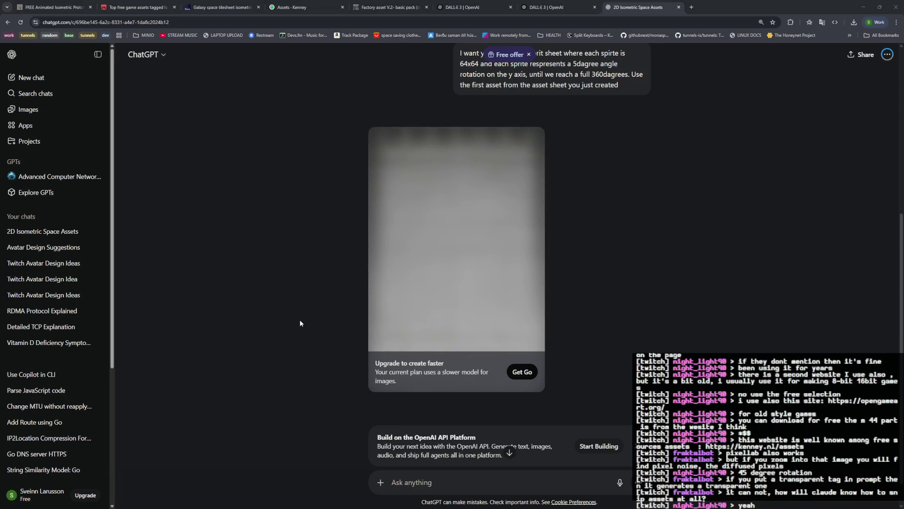
{"action": "key", "text": "alt+Tab"}
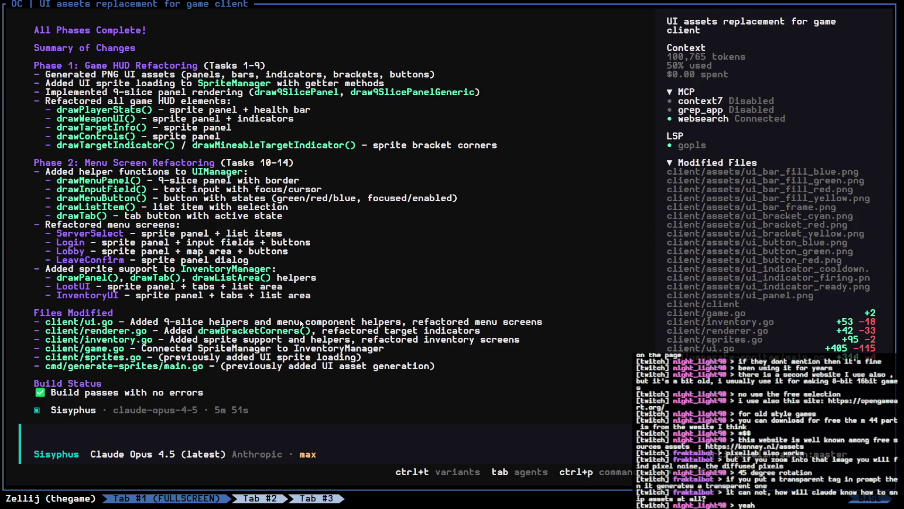
Leave fullscreen in Zellij and rebuild the game with ./build.sh in the build pane.
{"action": "key", "text": "ctrl+p"}
{"action": "key", "text": "f"}
{"action": "key", "text": "alt+Left"}
{"action": "type", "text": "./build.sh"}
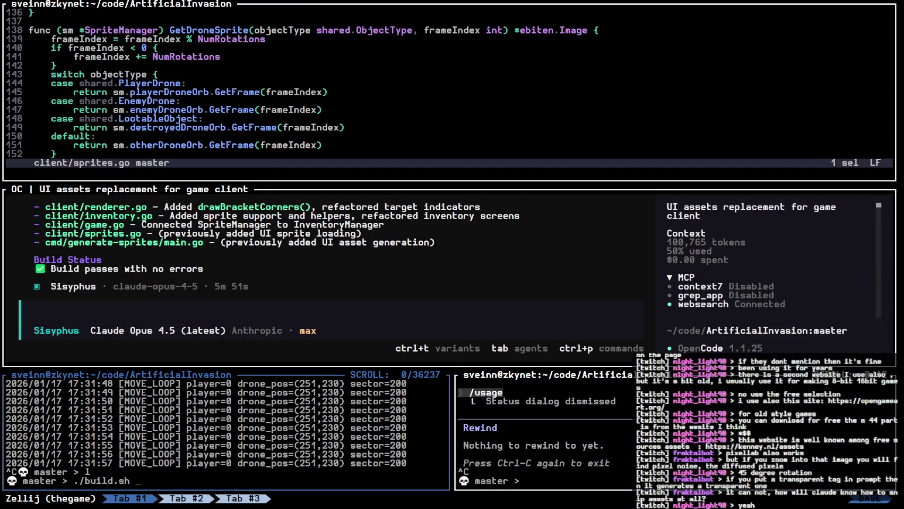
{"action": "key", "text": "Return"}
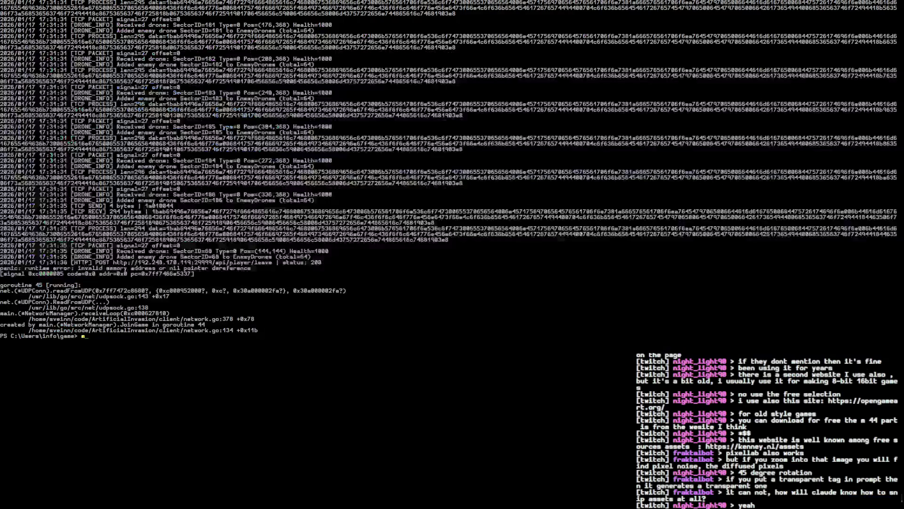
Rerun the scp copy of the new client and server to Windows and launch .\client.exe --debug=true.
{"action": "type", "text": "m"}
{"action": "key", "text": "Up"}
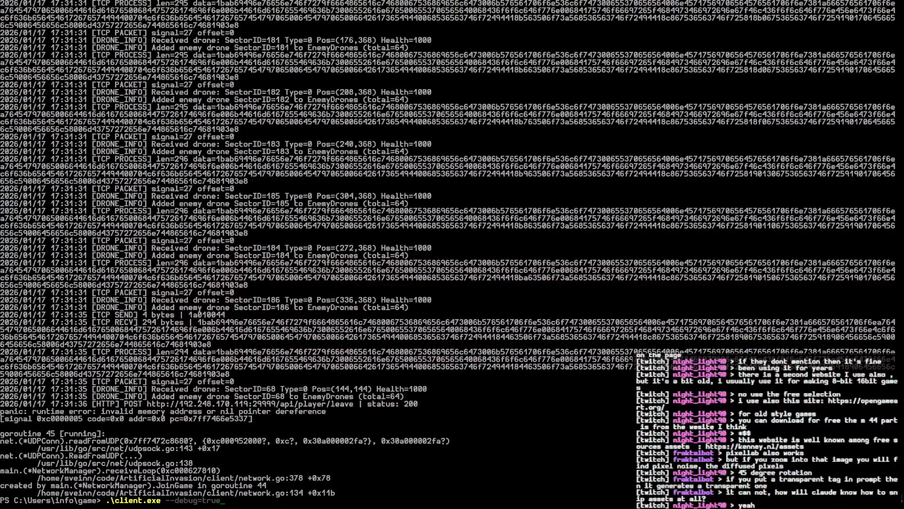
{"action": "key", "text": "Up"}
{"action": "key", "text": "Return"}
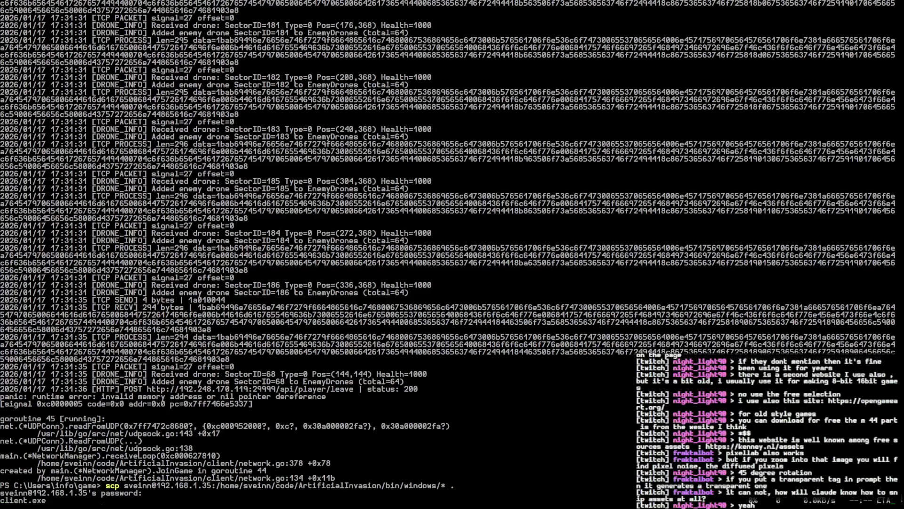
{"action": "key", "text": "Return"}
{"action": "key", "text": "Up"}
{"action": "key", "text": "Up"}
{"action": "key", "text": "Return"}
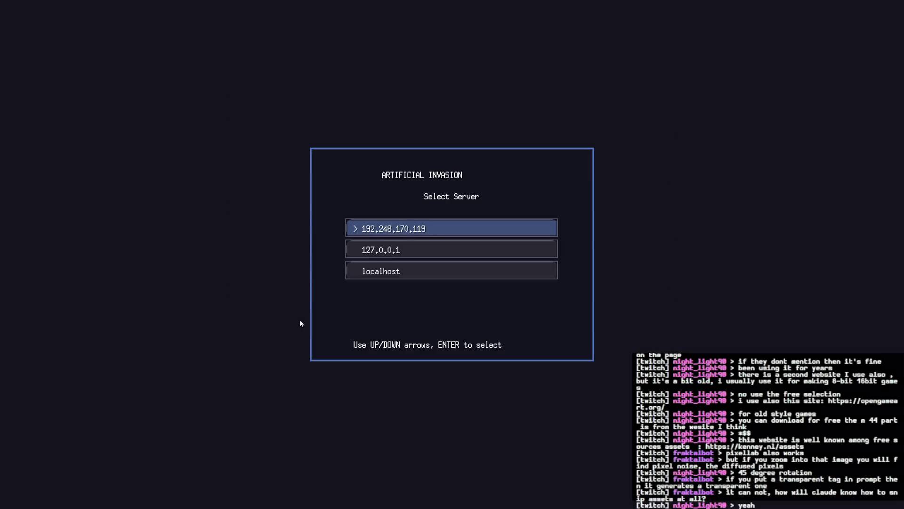
Connect to the 192.248.170.119 server, log in and join the game world.
{"action": "key", "text": "Up"}
{"action": "key", "text": "Down"}
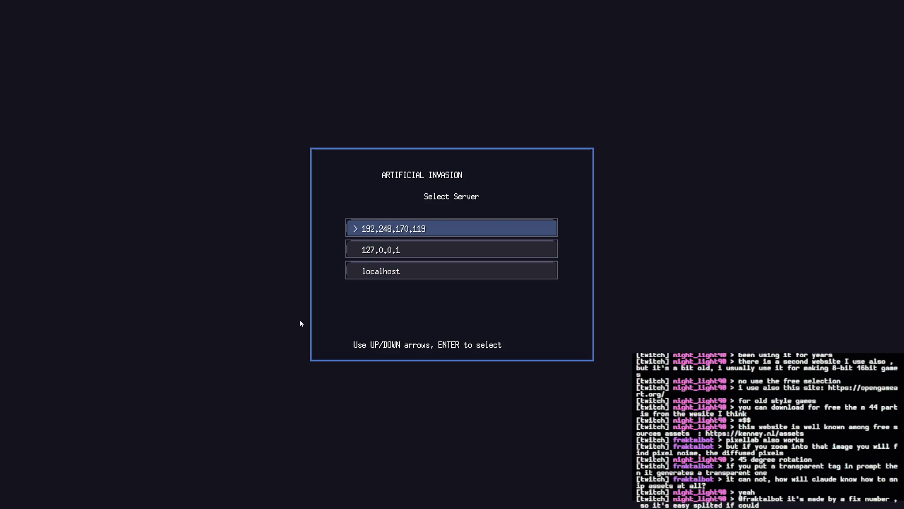
{"action": "key", "text": "Down"}
{"action": "key", "text": "Up"}
{"action": "key", "text": "Return"}
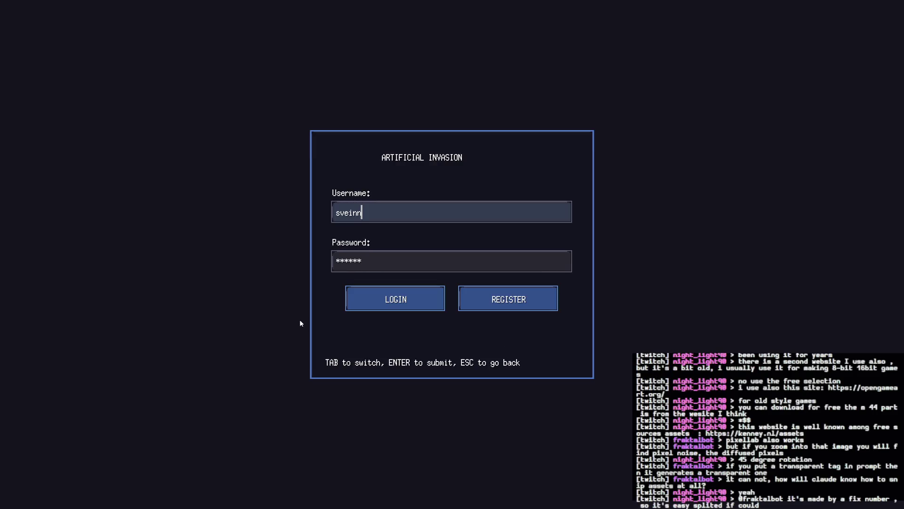
{"action": "key", "text": "Return"}
{"action": "key", "text": "j"}
Fly the ship to a nearby rock, target it and fire weapons at it.
{"action": "key", "text": "a"}
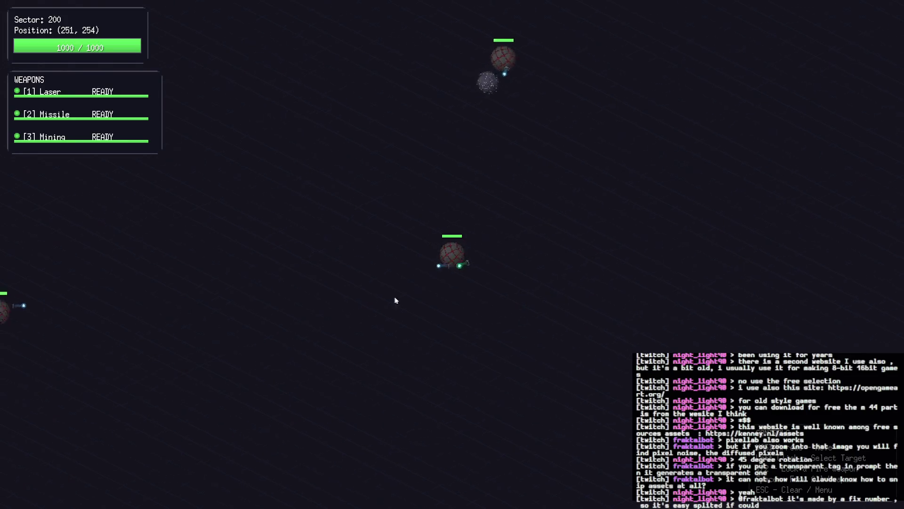
{"action": "key", "text": "w"}
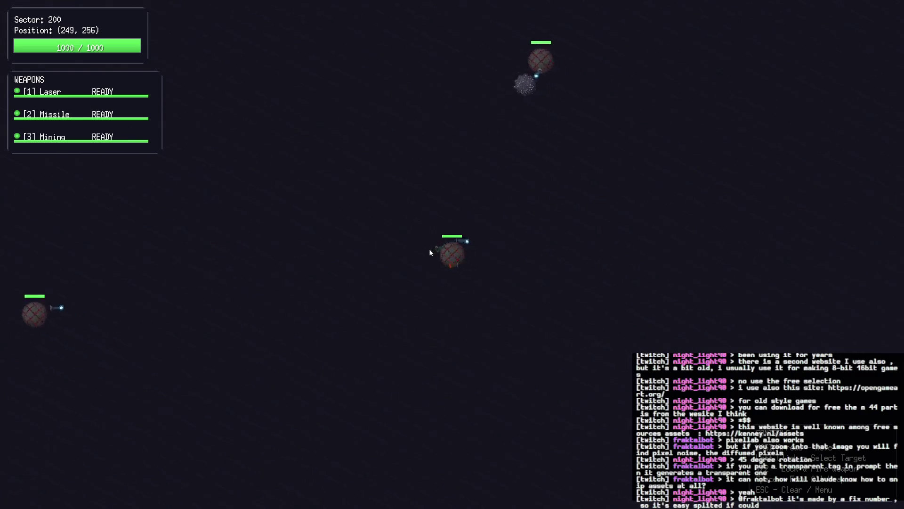
{"action": "key", "text": "3"}
{"action": "key", "text": "1"}
{"action": "key", "text": "2"}
{"action": "key", "text": "d"}
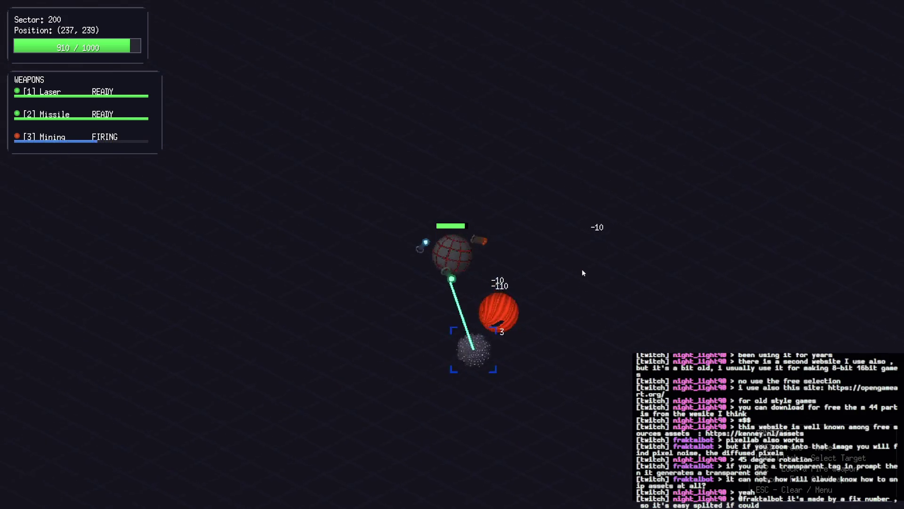
Browse the inventory's Weapons, Items, Drones and Resources lists, then close it.
{"action": "key", "text": "i"}
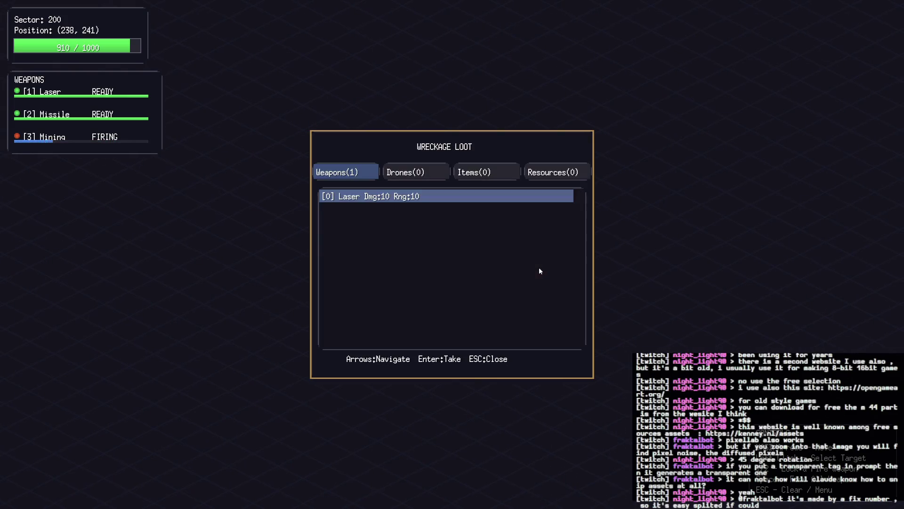
{"action": "key", "text": "i"}
{"action": "key", "text": "i"}
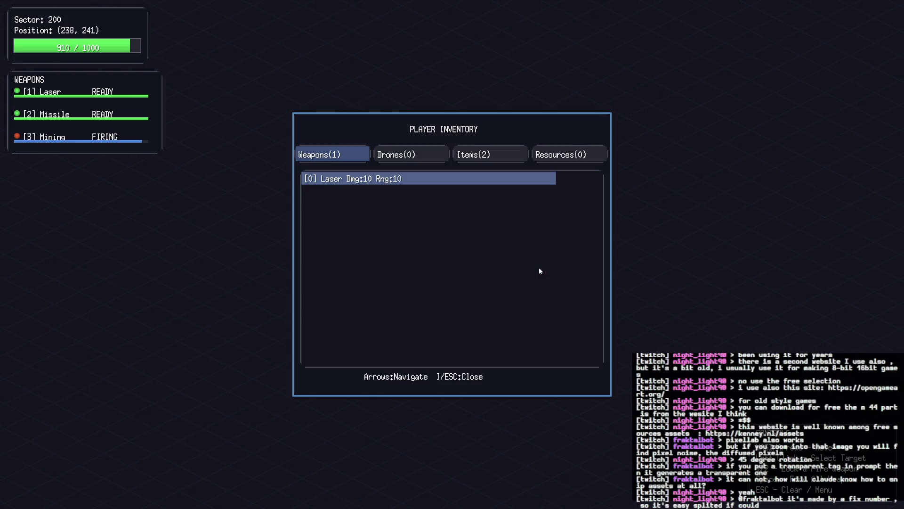
{"action": "key", "text": "Right"}
{"action": "key", "text": "Right"}
{"action": "key", "text": "Left"}
{"action": "key", "text": "Left"}
{"action": "key", "text": "Right"}
{"action": "key", "text": "Right"}
{"action": "key", "text": "Right"}
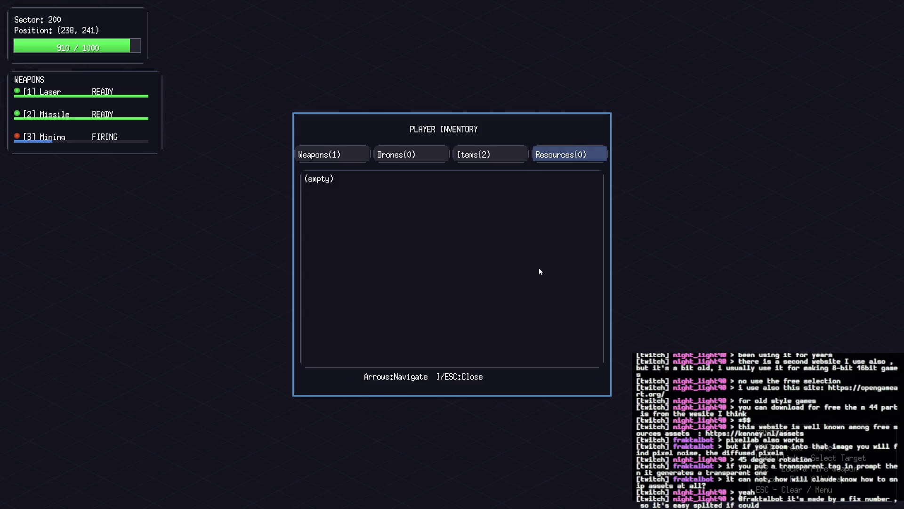
{"action": "key", "text": "Left"}
{"action": "key", "text": "Left"}
{"action": "key", "text": "Left"}
{"action": "key", "text": "Right"}
{"action": "key", "text": "Right"}
{"action": "key", "text": "Right"}
{"action": "key", "text": "Left"}
{"action": "key", "text": "Left"}
{"action": "key", "text": "Left"}
{"action": "key", "text": "Right"}
{"action": "key", "text": "Right"}
{"action": "key", "text": "Right"}
{"action": "key", "text": "Left"}
{"action": "key", "text": "Right"}
{"action": "key", "text": "Right"}
{"action": "key", "text": "Right"}
{"action": "key", "text": "Left"}
{"action": "key", "text": "Left"}
{"action": "key", "text": "Left"}
{"action": "key", "text": "Right"}
{"action": "key", "text": "Right"}
{"action": "key", "text": "Right"}
{"action": "key", "text": "i"}
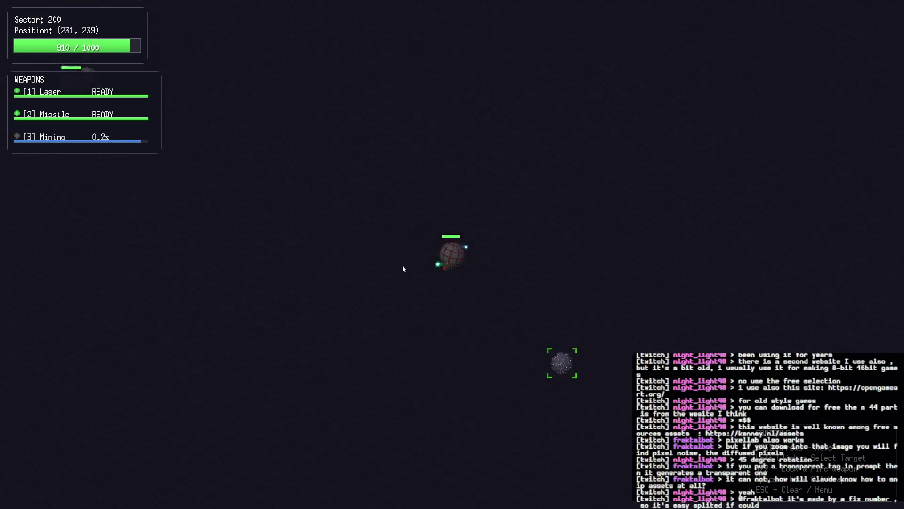
Mine the targeted rock, destroy enemy 118 with laser and missile, and close the wreckage loot window.
{"action": "key", "text": "3"}
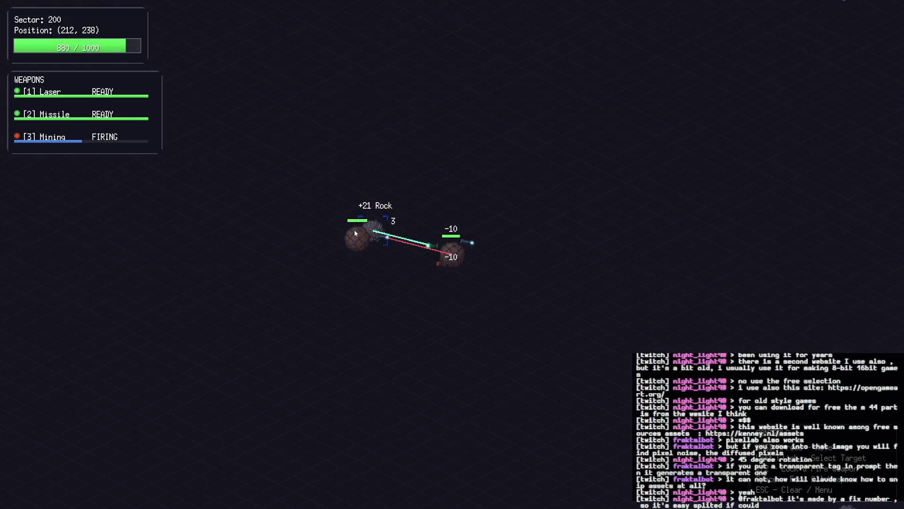
{"action": "left_click", "coordinate": [352, 240]}
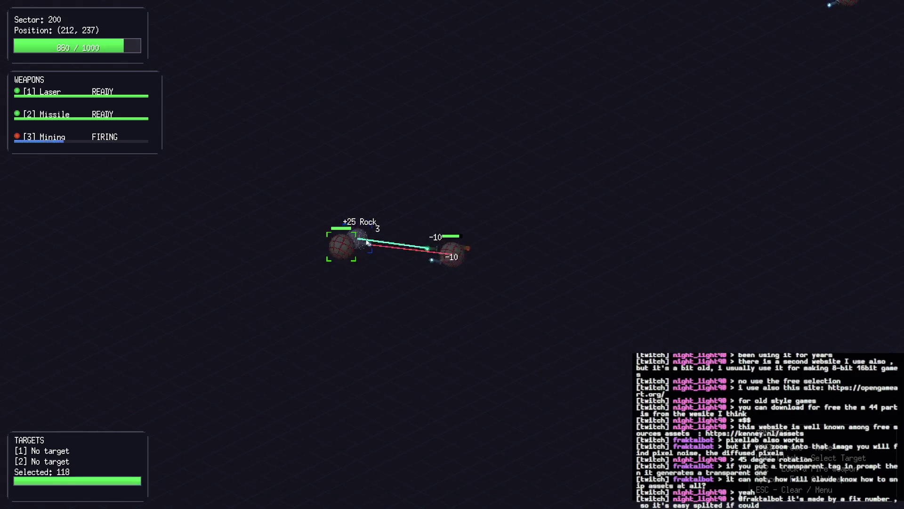
{"action": "key", "text": "1"}
{"action": "key", "text": "2"}
{"action": "scroll", "coordinate": [404, 265], "scroll_direction": "up", "scroll_amount": 3}
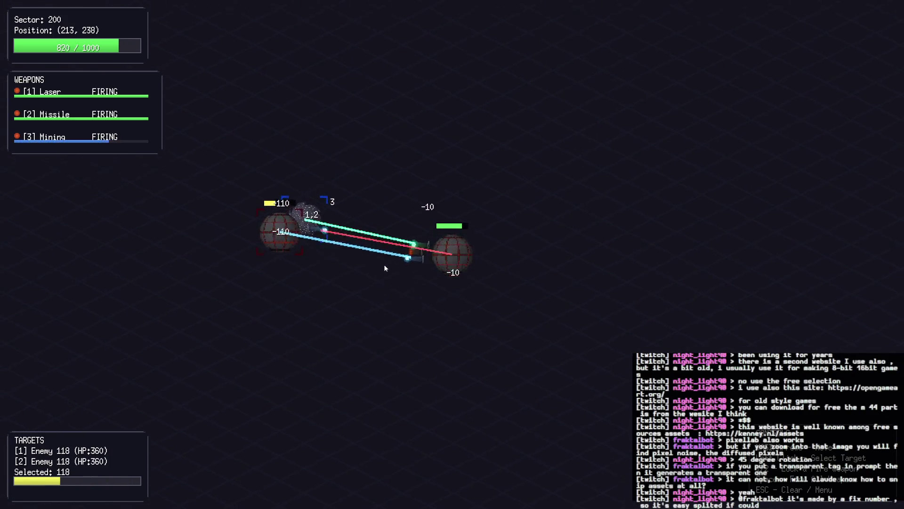
{"action": "scroll", "coordinate": [373, 269], "scroll_direction": "up", "scroll_amount": 3}
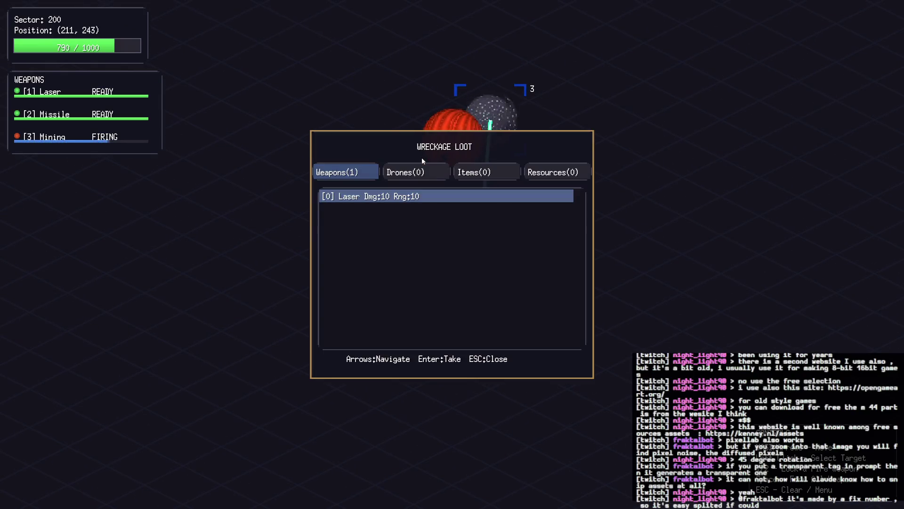
{"action": "key", "text": "Escape"}
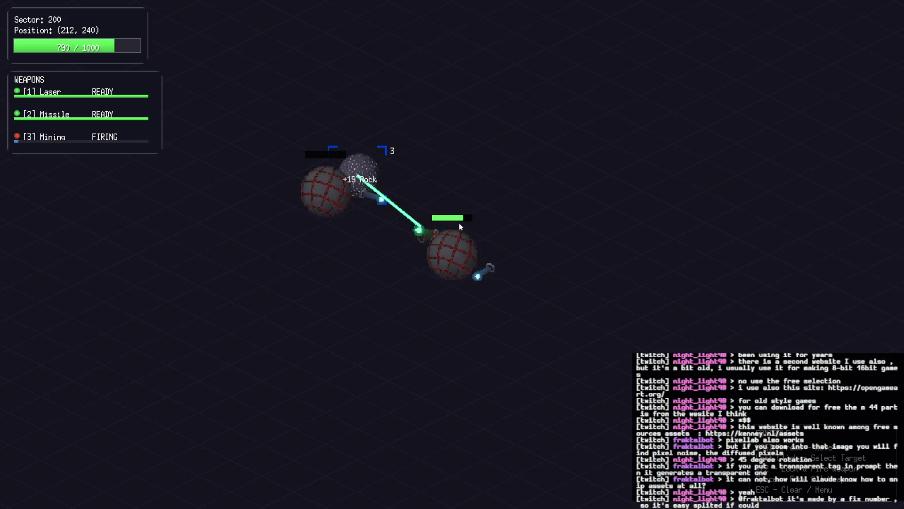
Leave the game and view ChatGPT's fighter sprite sheet full-screen.
{"action": "key", "text": "Escape"}
{"action": "key", "text": "Return"}
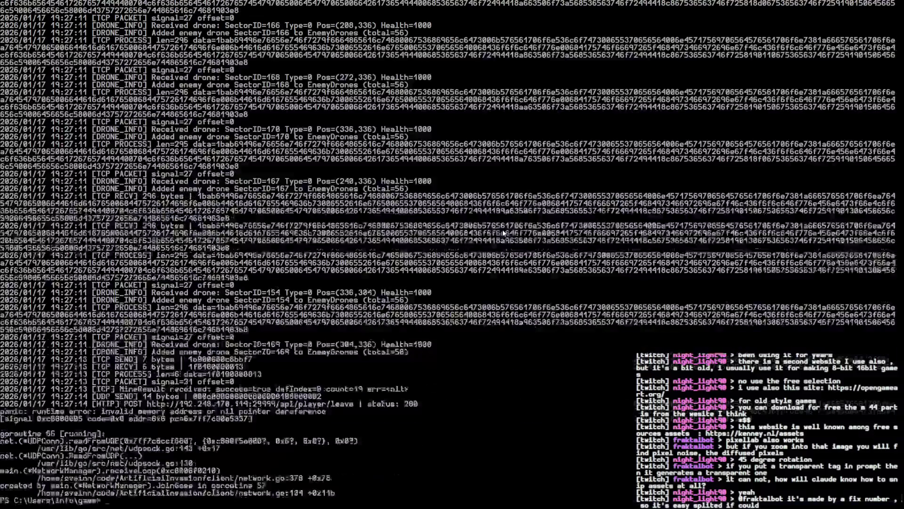
{"action": "left_click", "coordinate": [494, 251]}
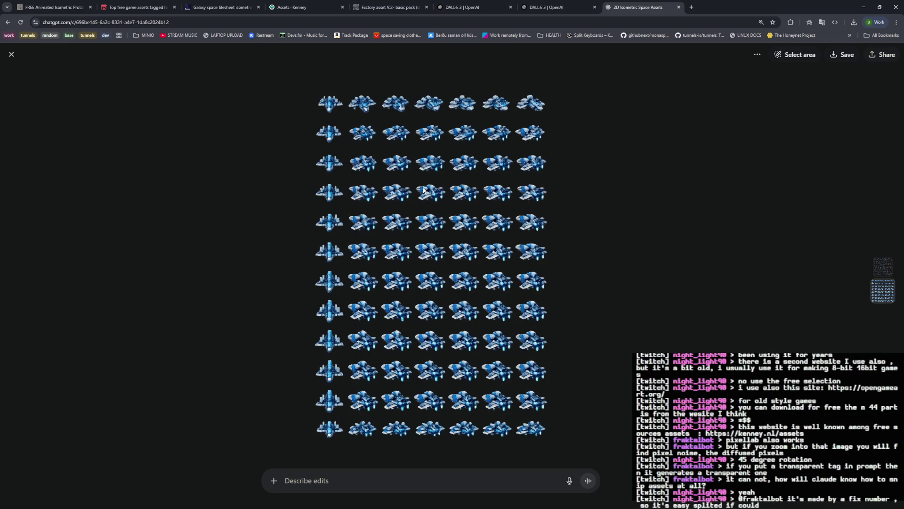
{"action": "key", "text": "Up"}
Return to the fighter sprite sheet, close the viewer, reopen it briefly and close it again.
{"action": "key", "text": "Down"}
{"action": "left_click", "coordinate": [642, 252]}
{"action": "scroll", "coordinate": [593, 245], "scroll_direction": "up", "scroll_amount": 5}
{"action": "scroll", "coordinate": [593, 245], "scroll_direction": "down", "scroll_amount": 3}
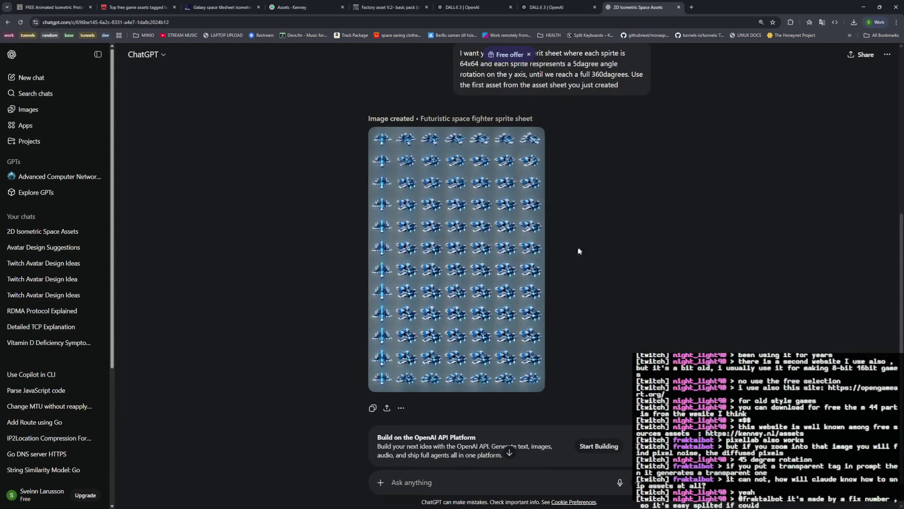
{"action": "left_click", "coordinate": [515, 259]}
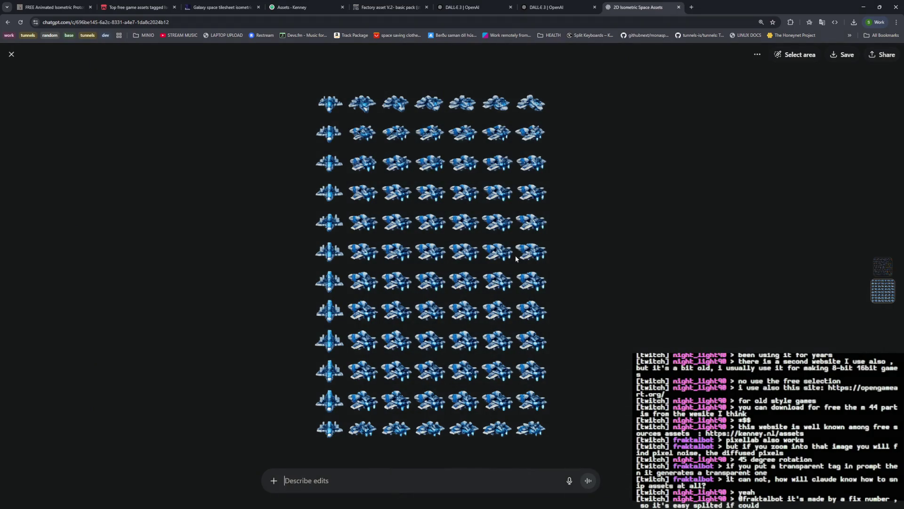
{"action": "left_click", "coordinate": [581, 255]}
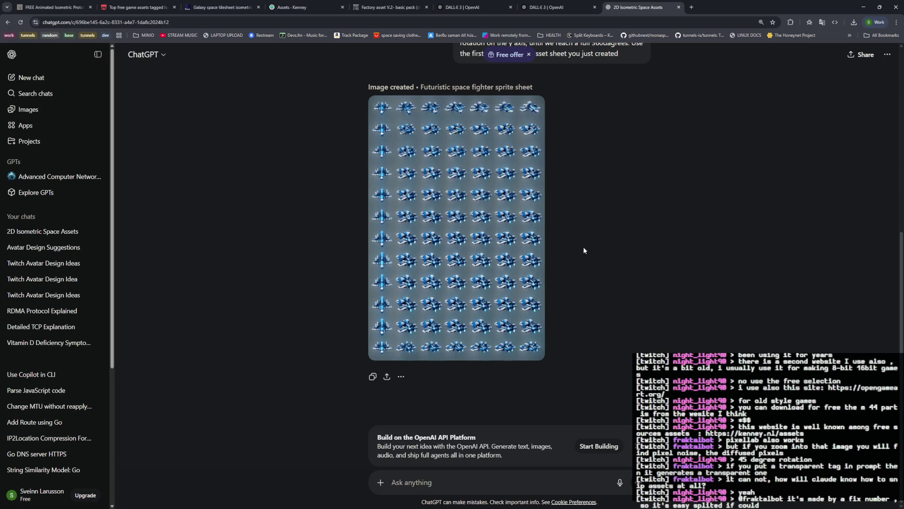
Scroll up the chat and open the space-themed asset collection image full-screen.
{"action": "scroll", "coordinate": [584, 250], "scroll_direction": "up", "scroll_amount": 5}
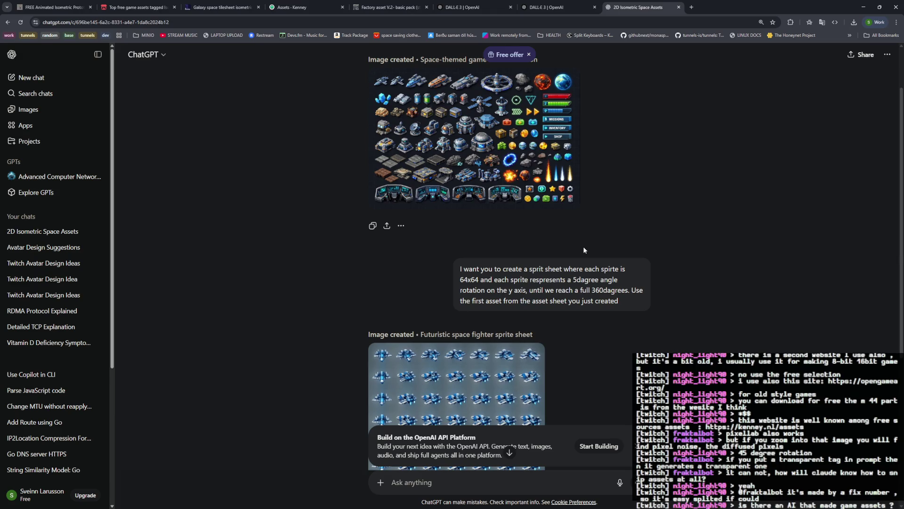
{"action": "scroll", "coordinate": [584, 250], "scroll_direction": "down", "scroll_amount": 5}
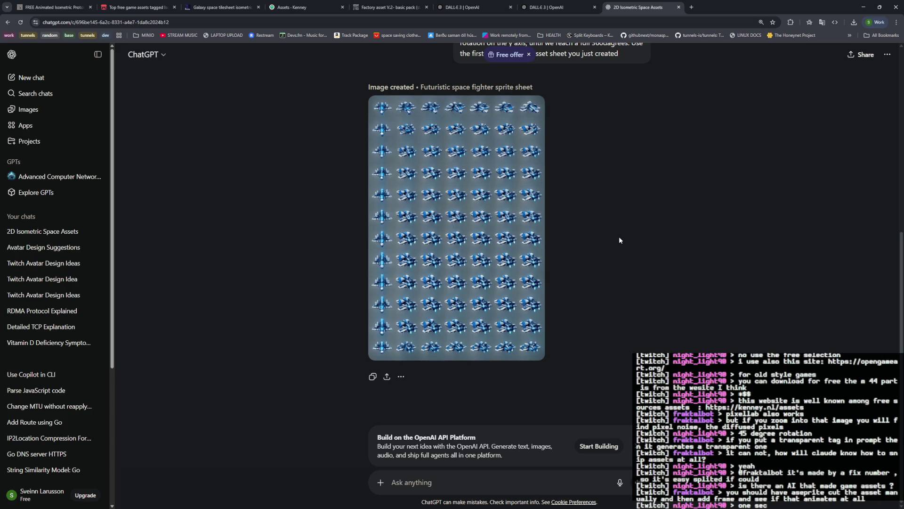
{"action": "scroll", "coordinate": [622, 238], "scroll_direction": "up", "scroll_amount": 8}
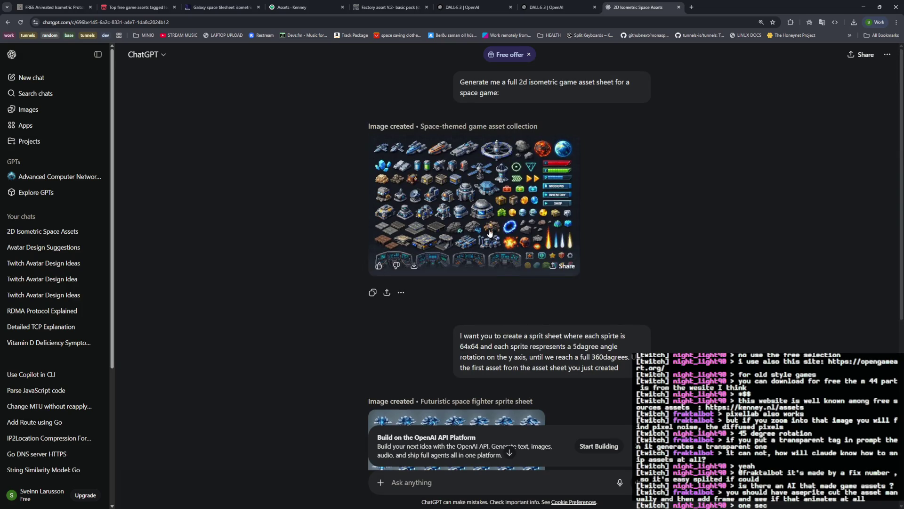
{"action": "left_click", "coordinate": [491, 234]}
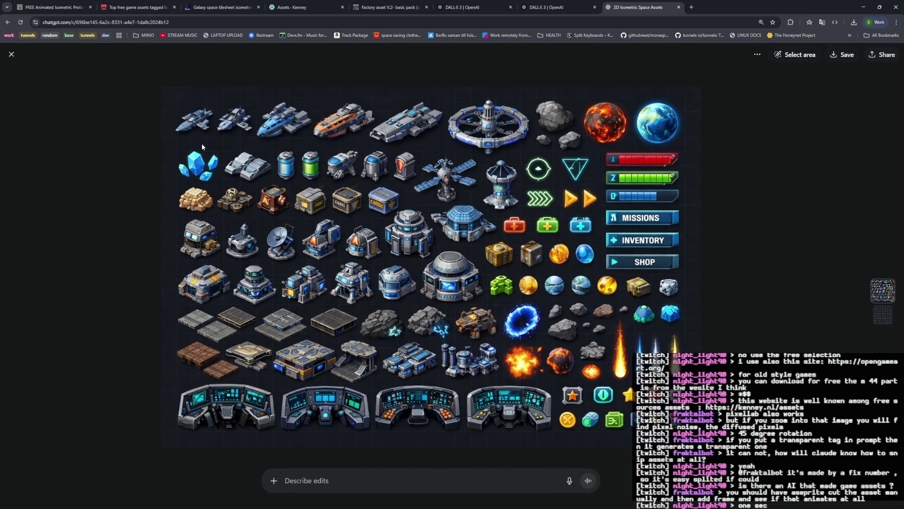